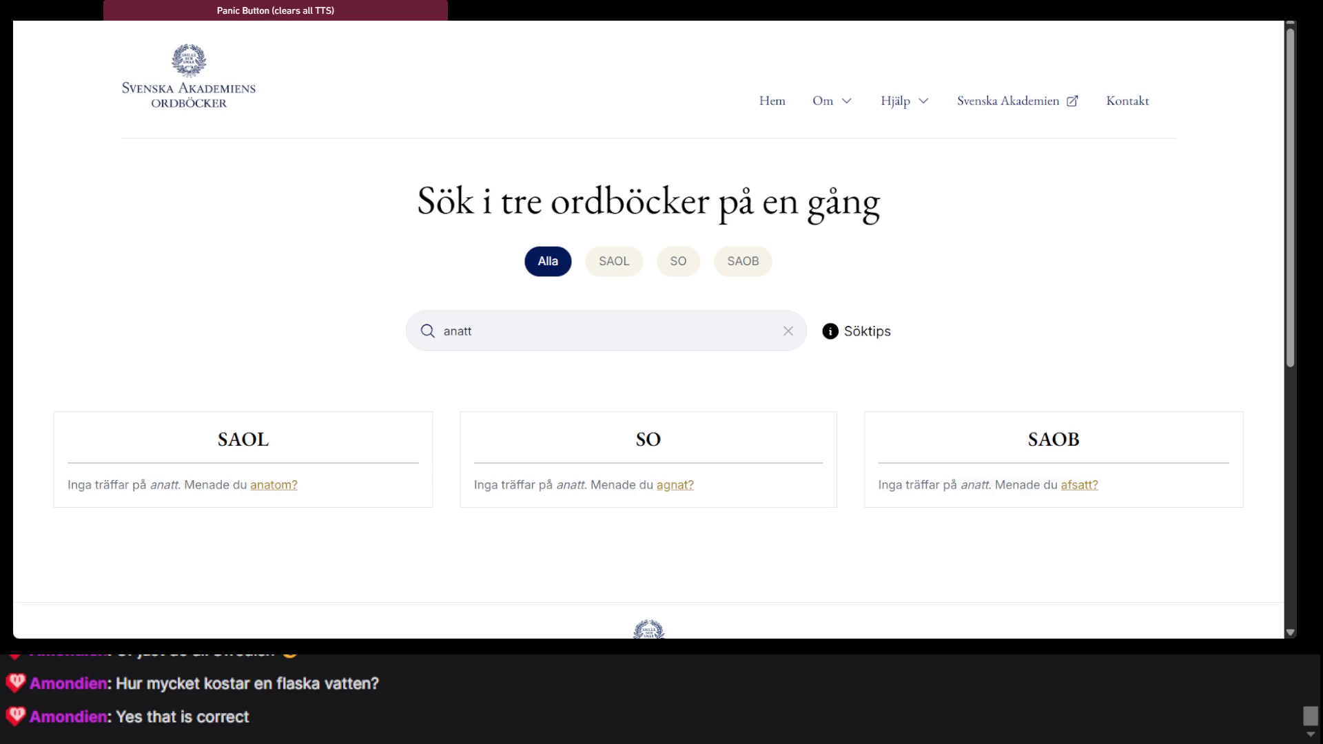
Look up 'latte' in Den Danske Ordbog, accepting only the necessary cookies
key(Return)
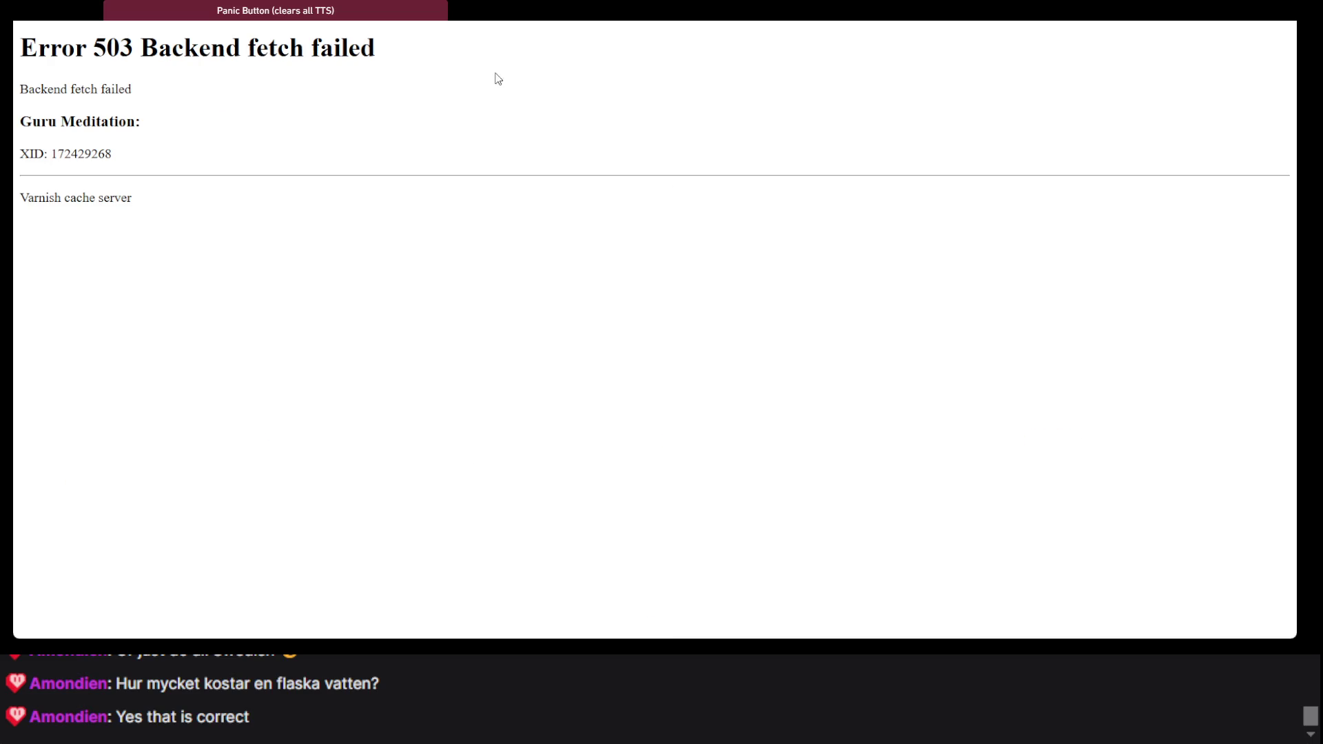
key(alt+Left)
triple_click(1032, 135)
text(latte)
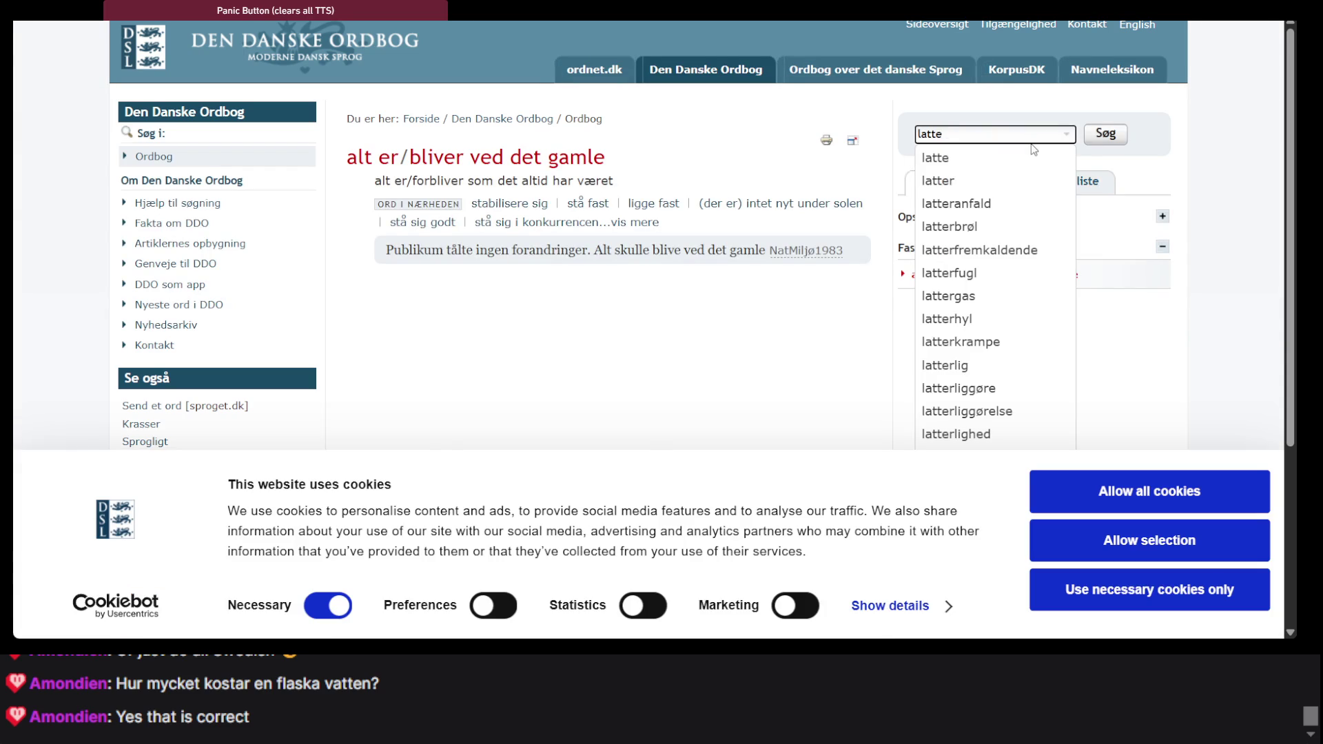
key(Return)
click(1128, 608)
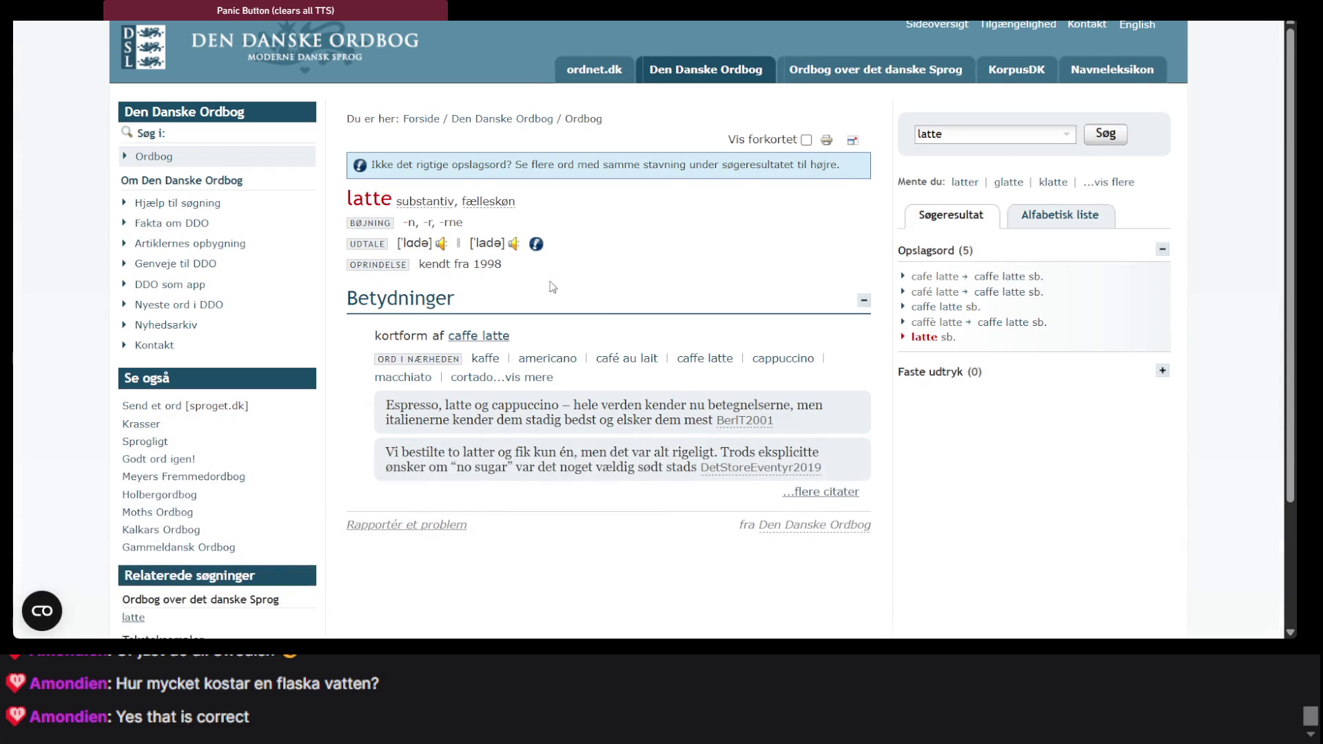
scroll(533, 270, down, 1)
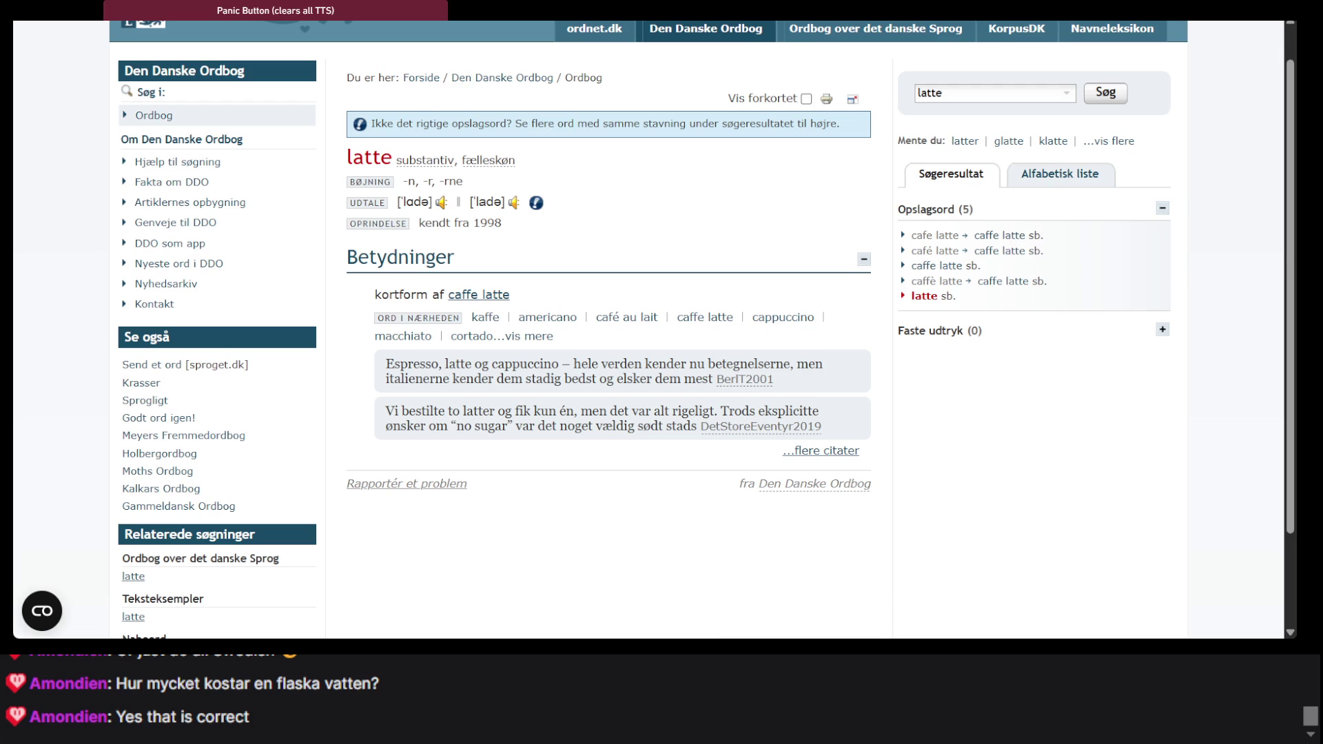
key(alt+Tab)
key(alt+Tab)
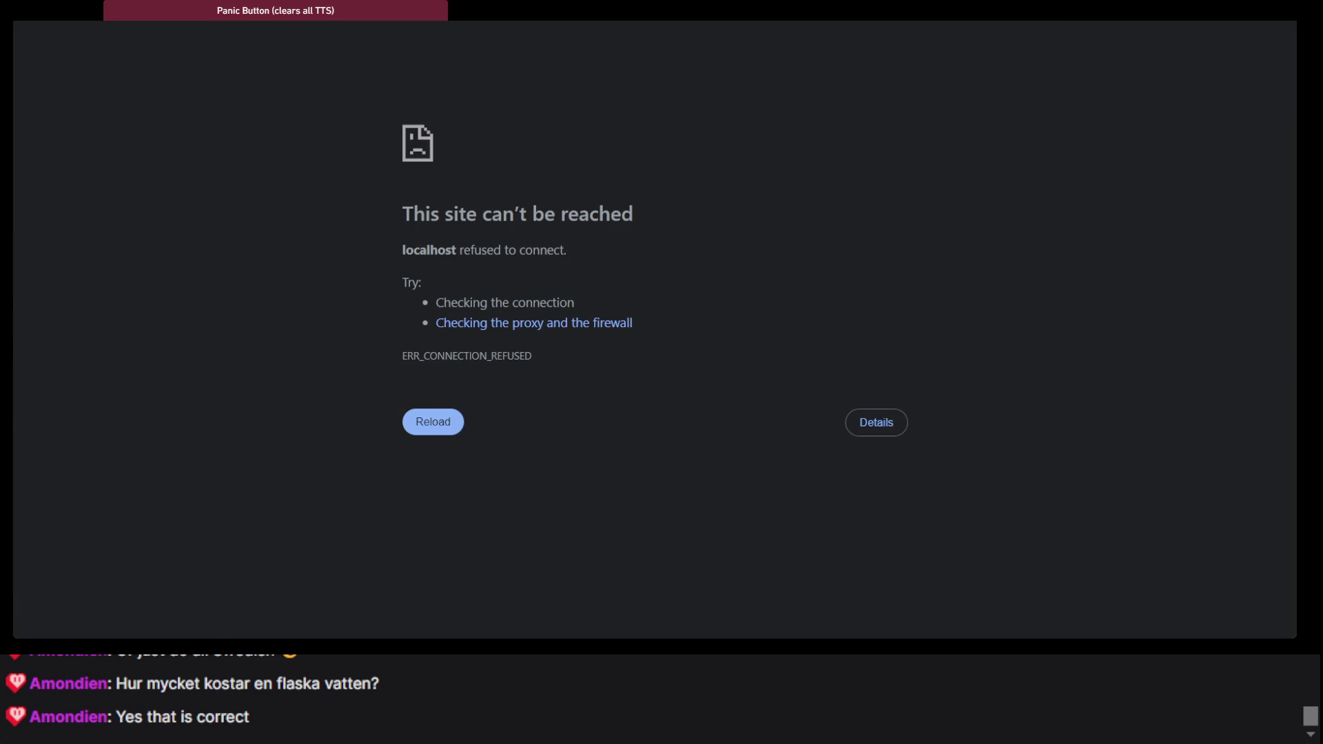
key(alt+Tab)
key(alt+Tab)
key(alt+Tab)
Replace 'anatt' with 'latte' and search SAOL, SO and SAOB
double_click(505, 331)
text(latte)
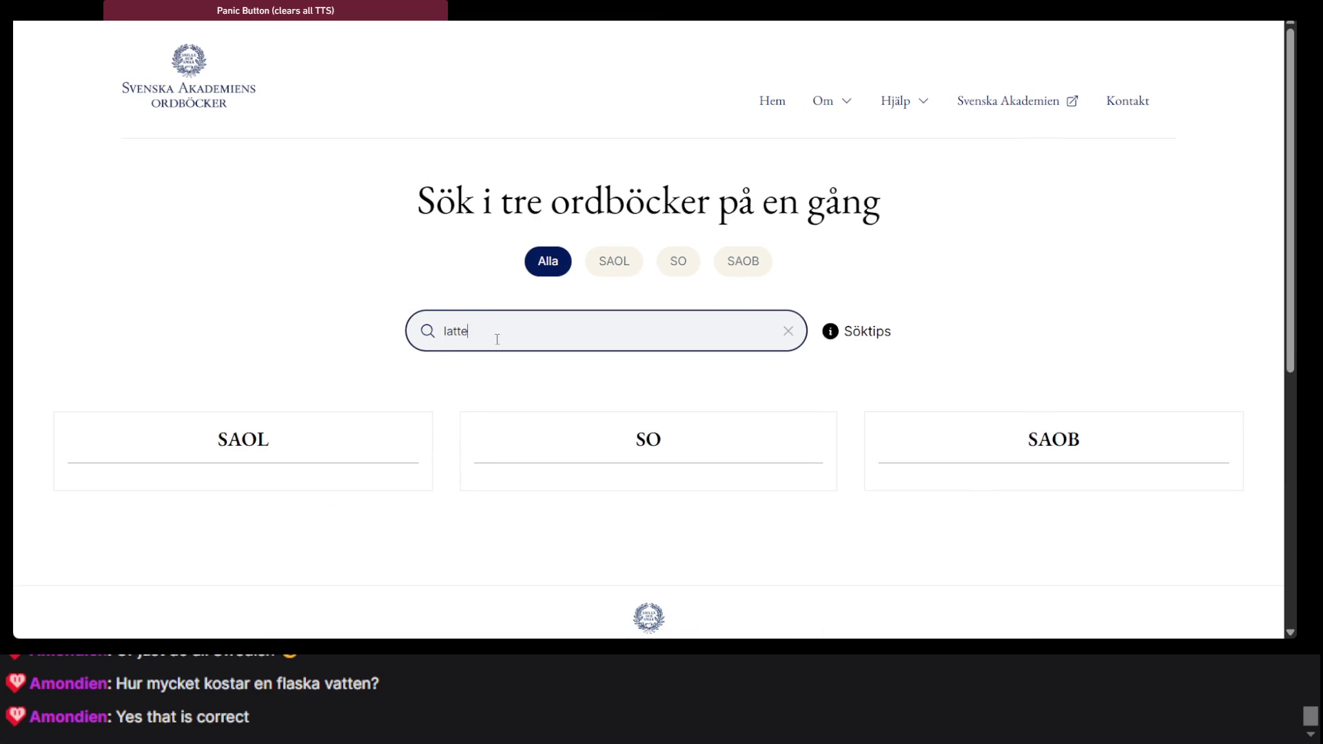
key(Return)
scroll(307, 367, down, 3)
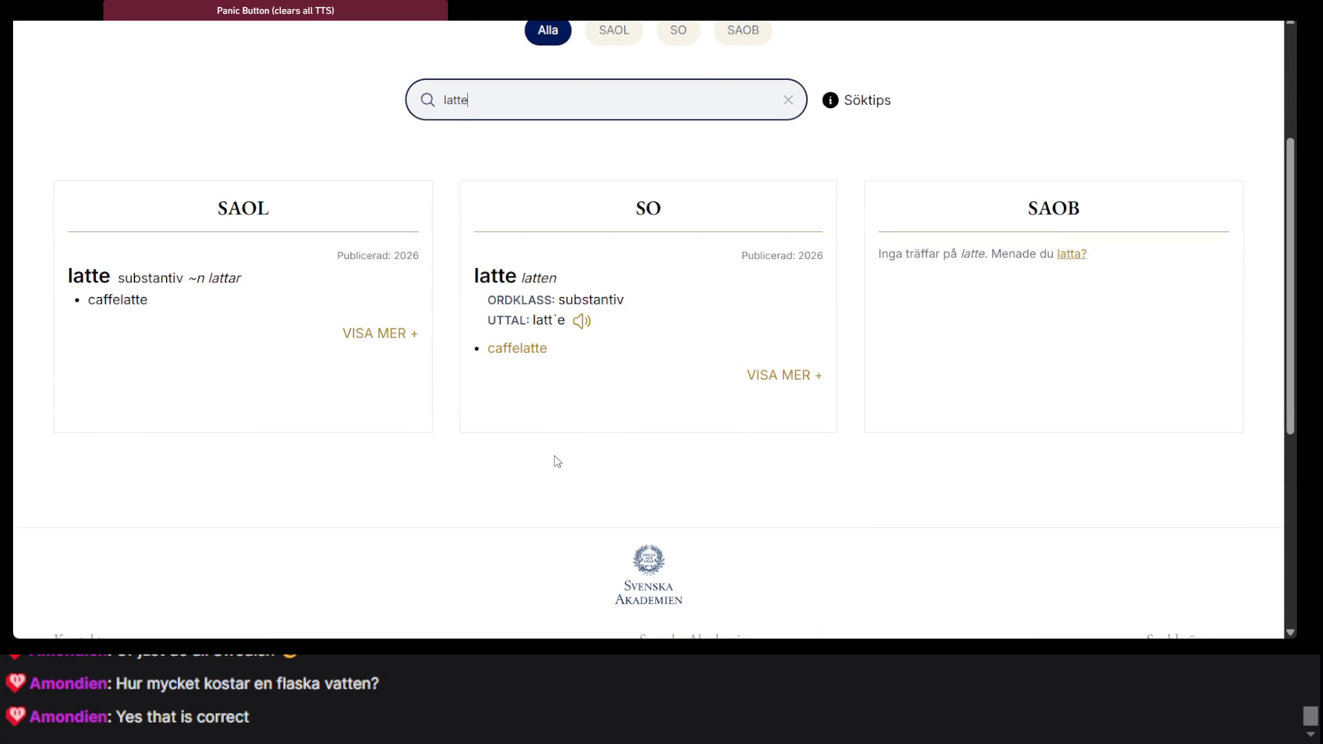
click(701, 629)
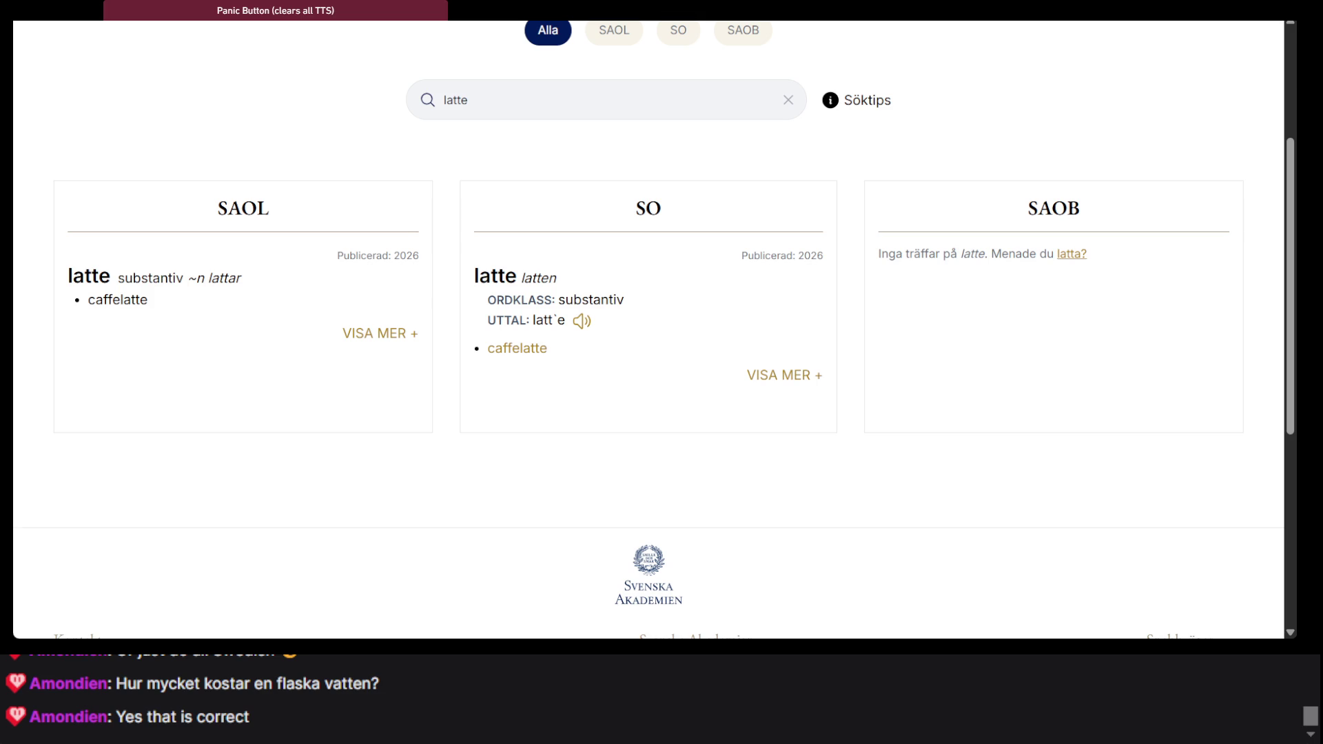
key(ctrl+Tab)
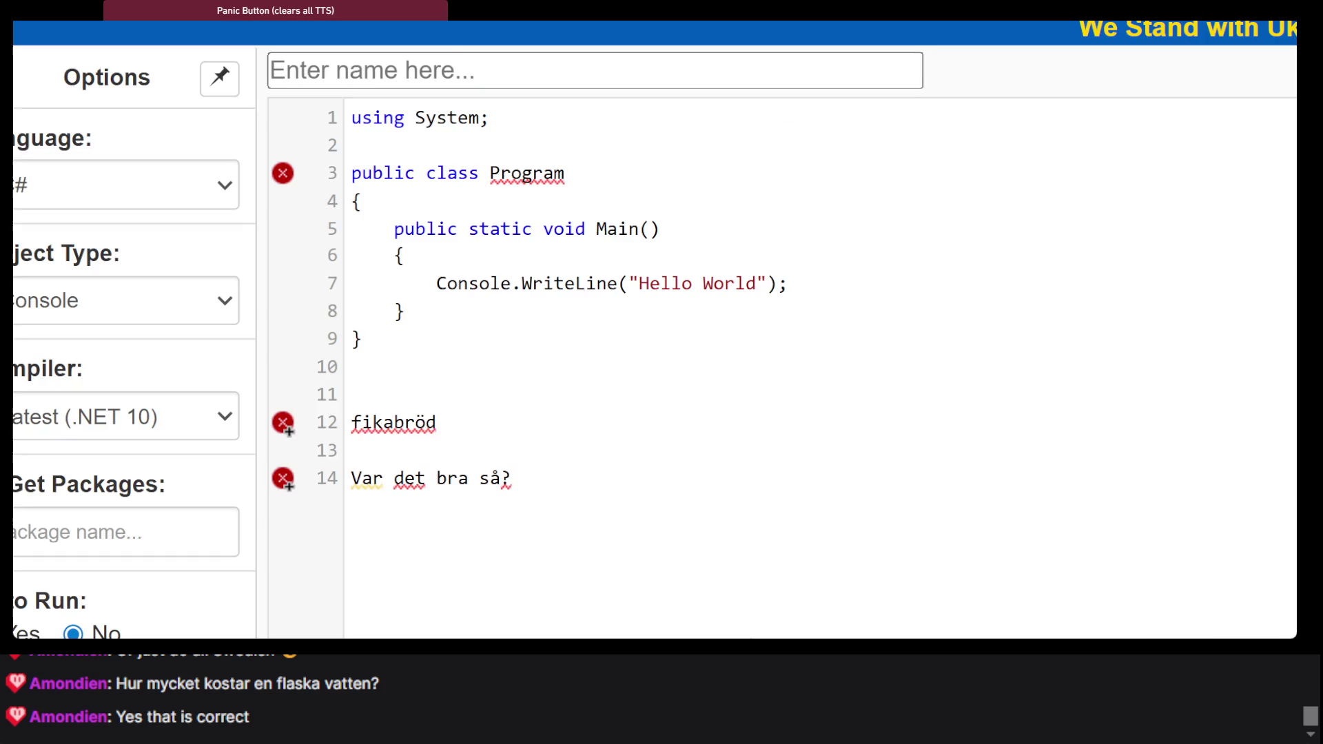
Add 'en påtår' on a new line below 'Var det bra så?' in the code
key(Return)
key(BackSpace)
text(en påtår)
key(Return)
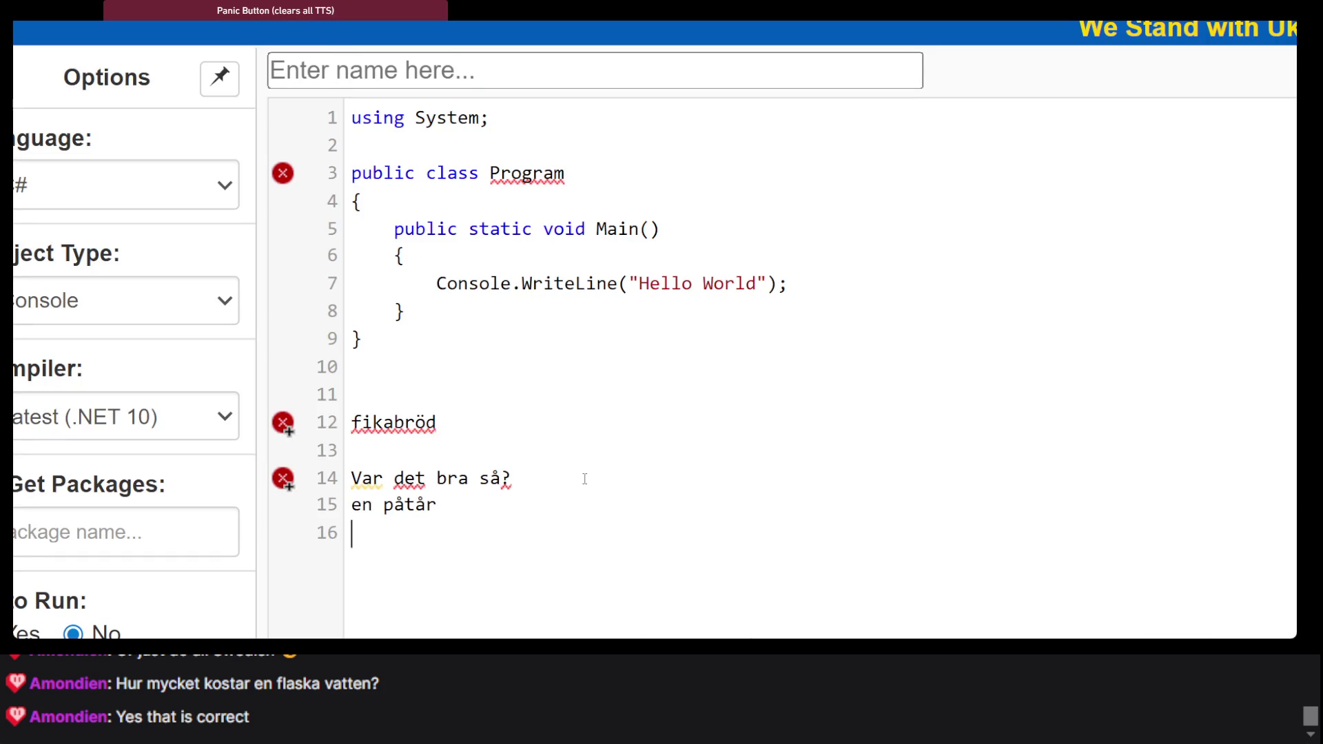
click(479, 501)
scroll(478, 494, down, 5)
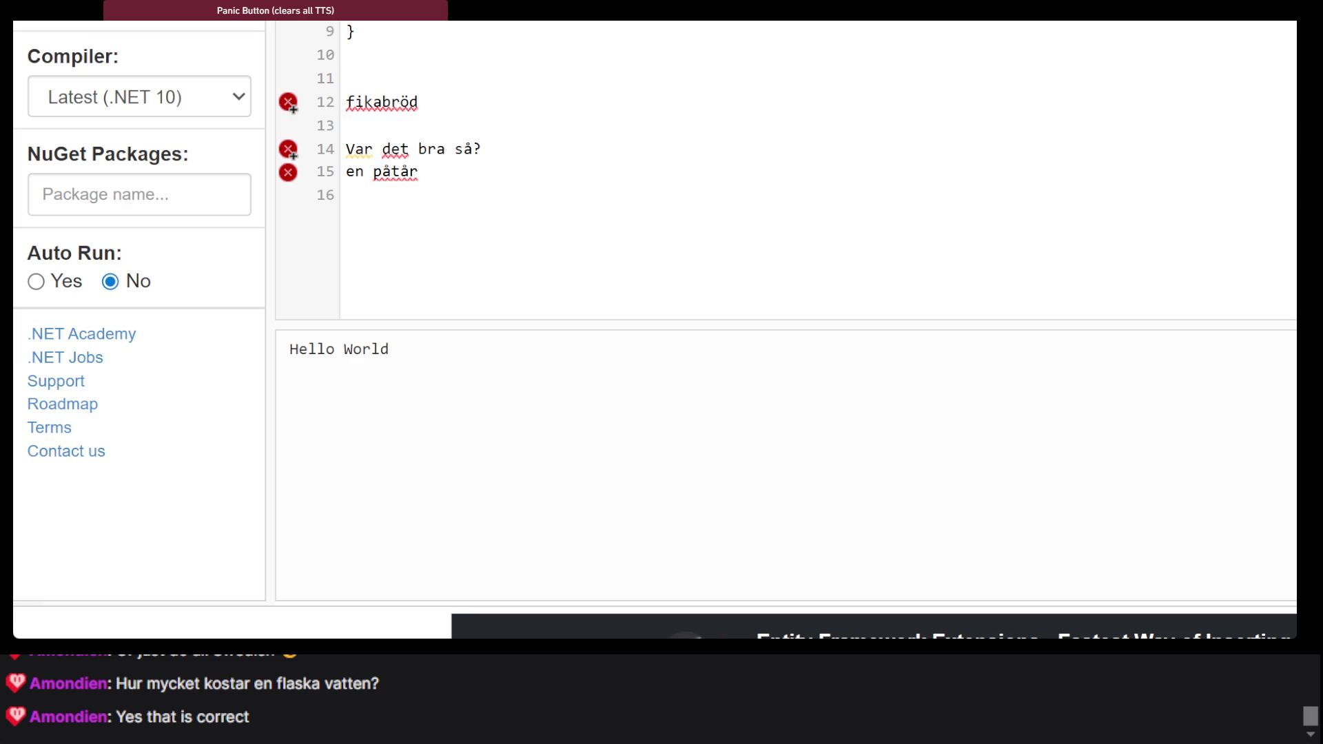
Add 'gratis' on the next line after 'en påtår'
click(490, 157)
key(Return)
text(gratis)
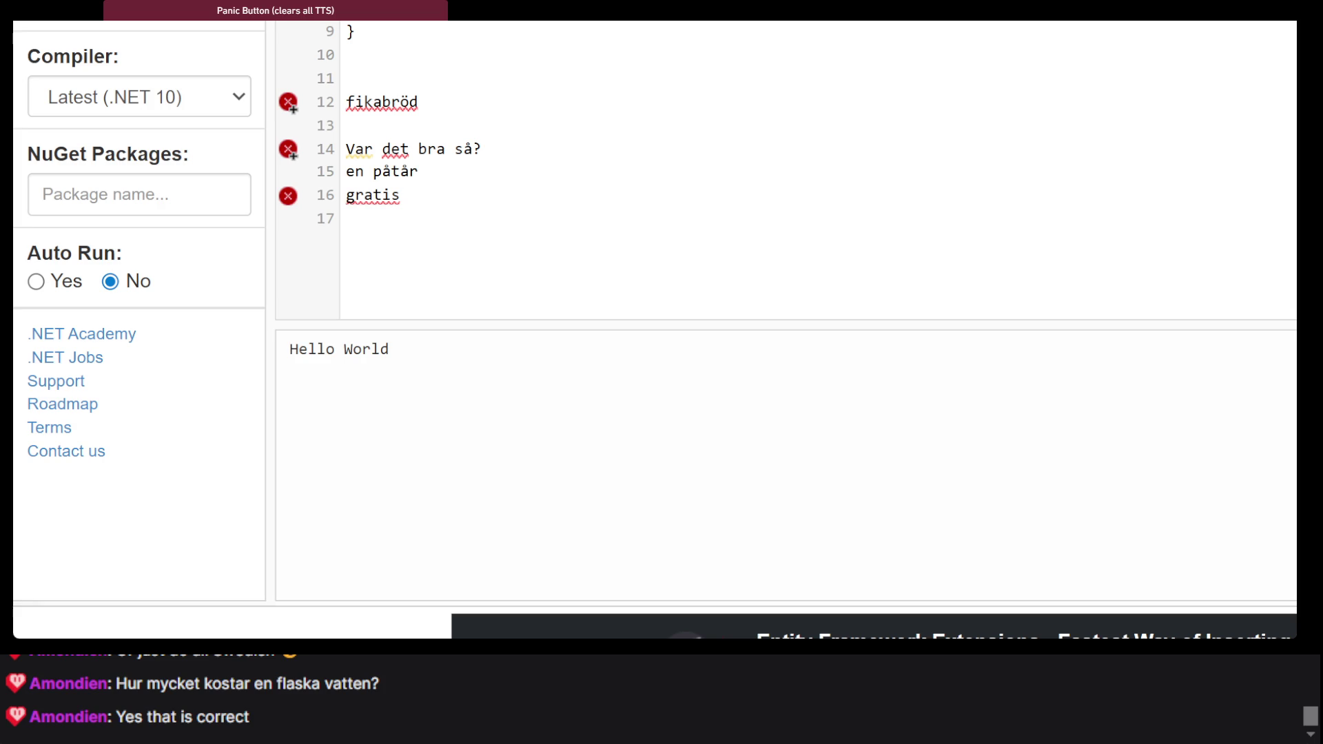
key(alt+Tab)
Look up 'gratis' in the Svensk-Dansk Ordbog
text(gratis)
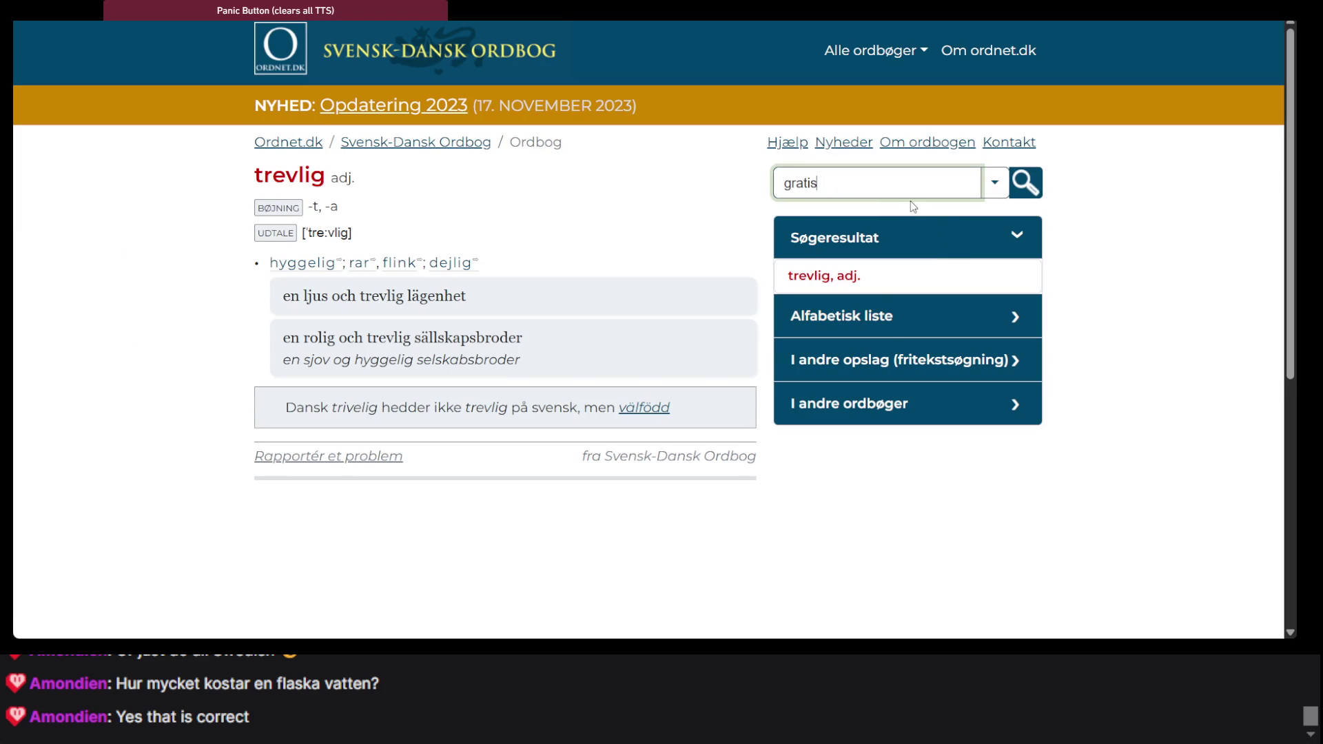
key(Return)
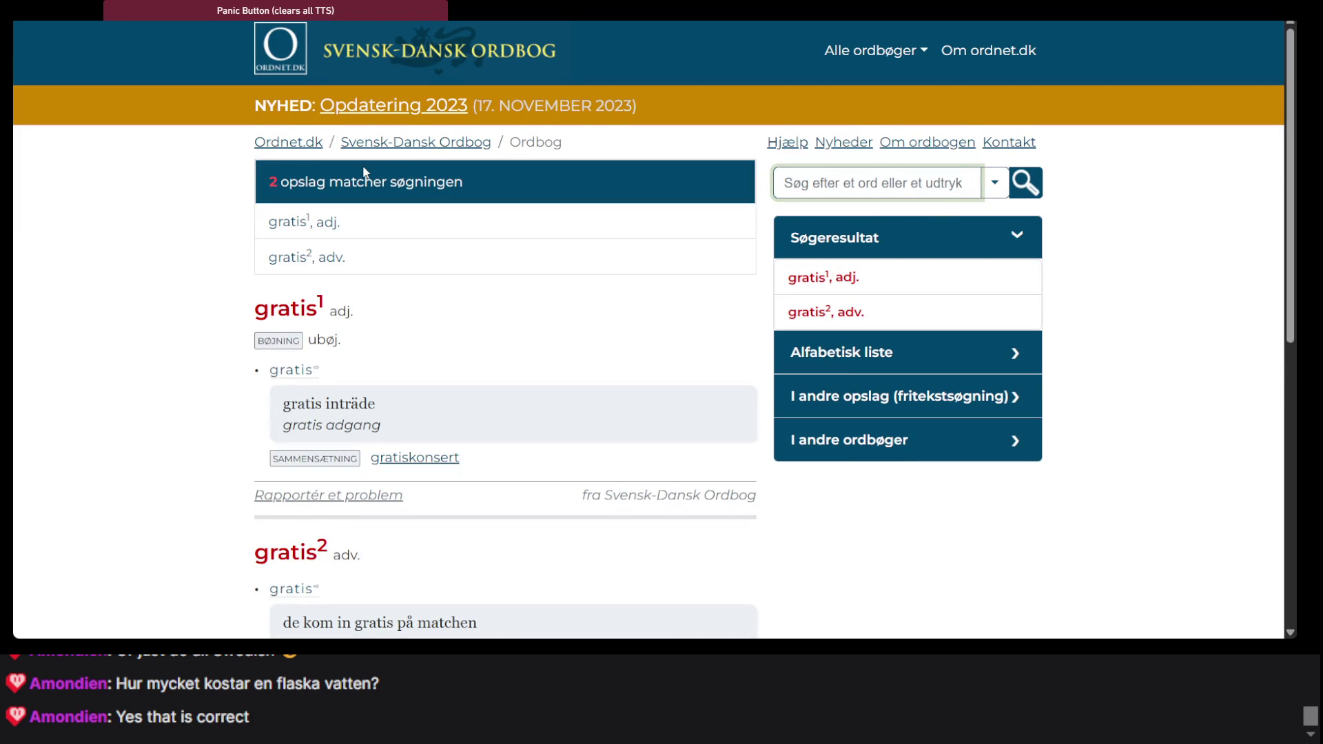
scroll(444, 302, down, 2)
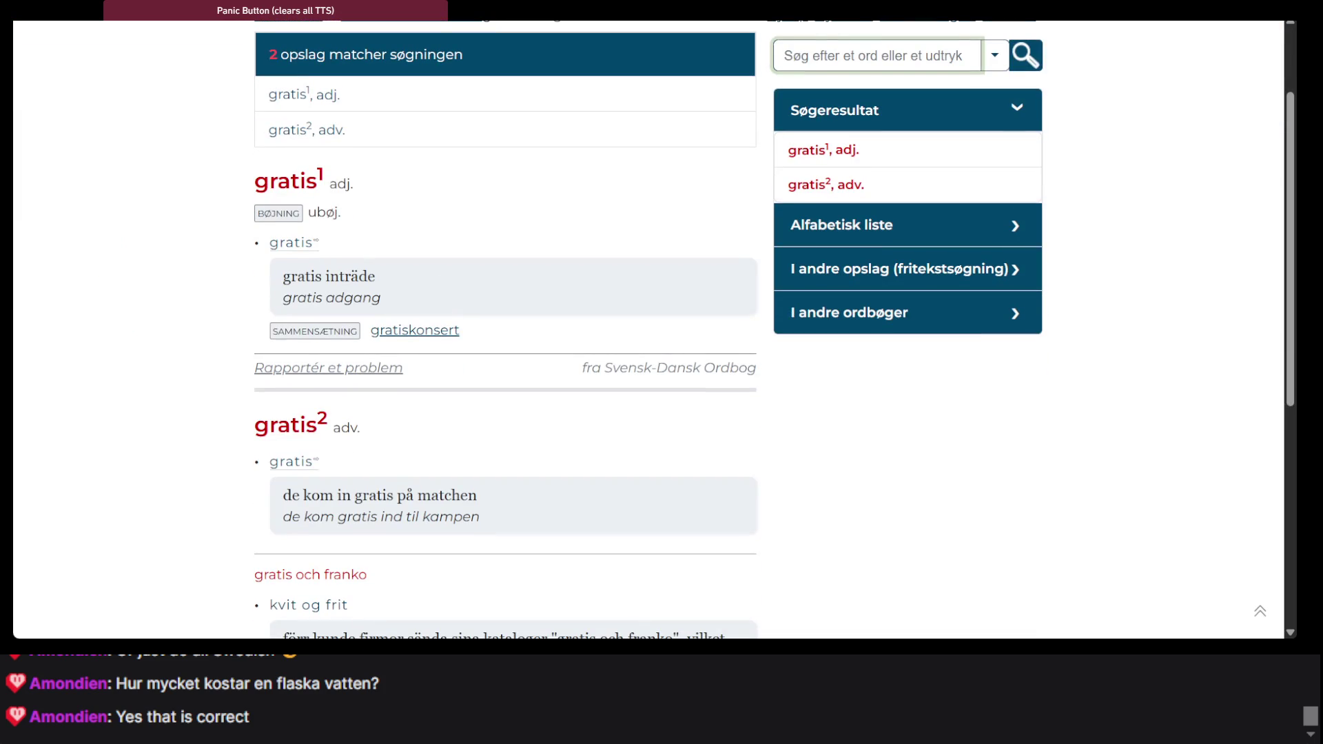
Delete 'gratis' from line 16 of the .NET Fiddle code
key(alt+Tab)
key(BackSpace)
key(BackSpace)
key(BackSpace)
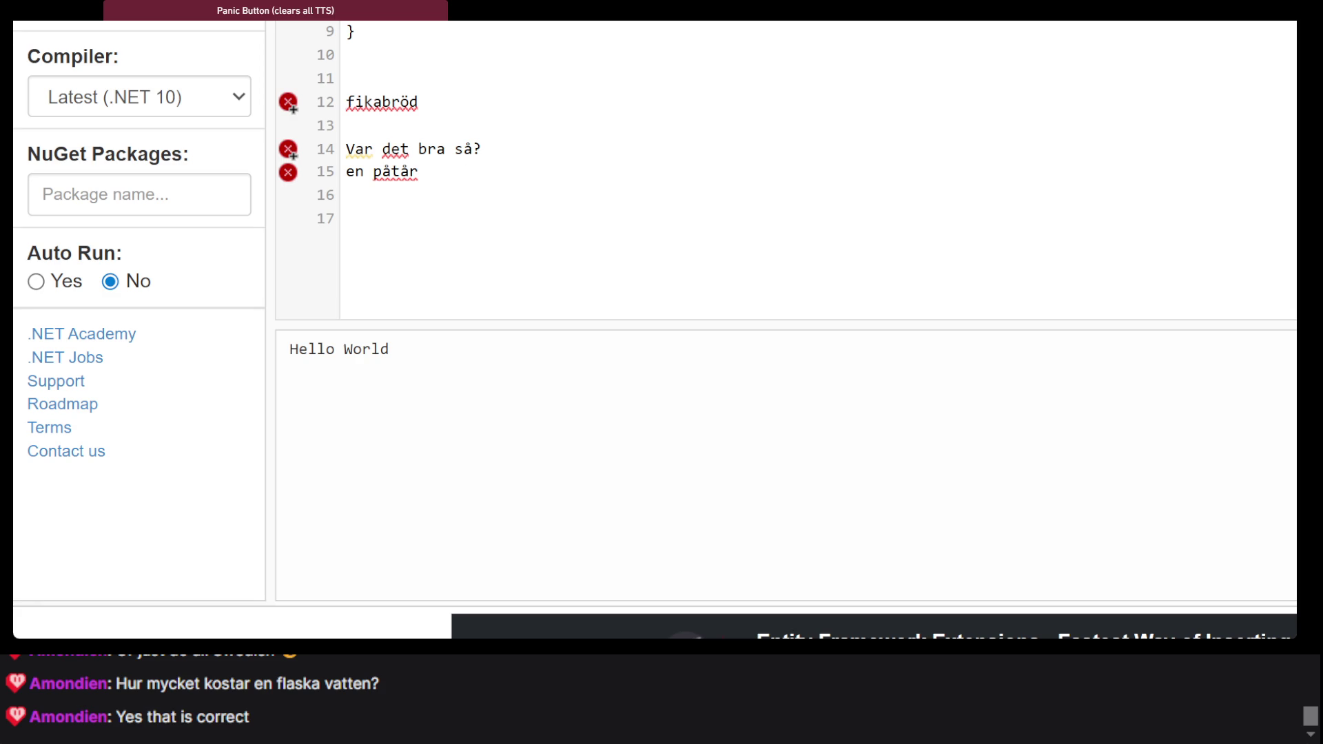
key(ctrl+Tab)
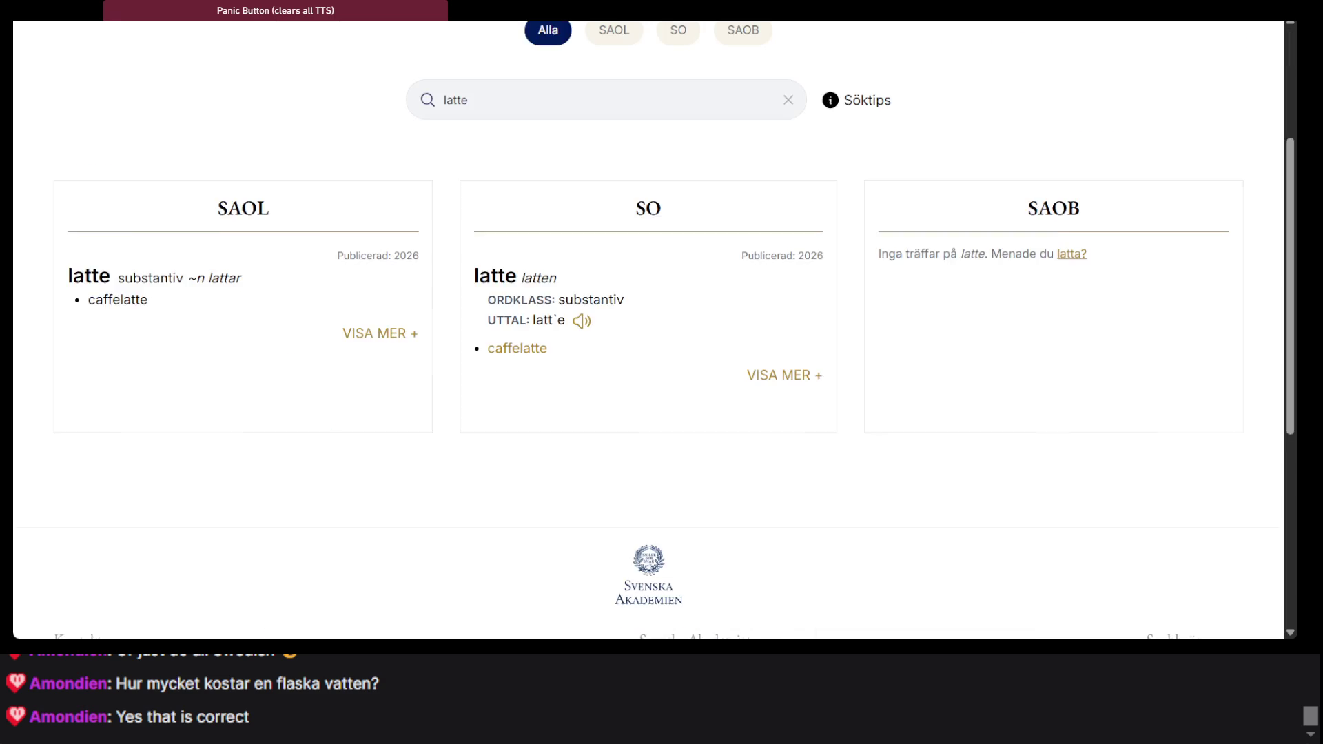
Open the Wiktionary entry for 'pengar'
click(590, 30)
text(pengar)
click(541, 81)
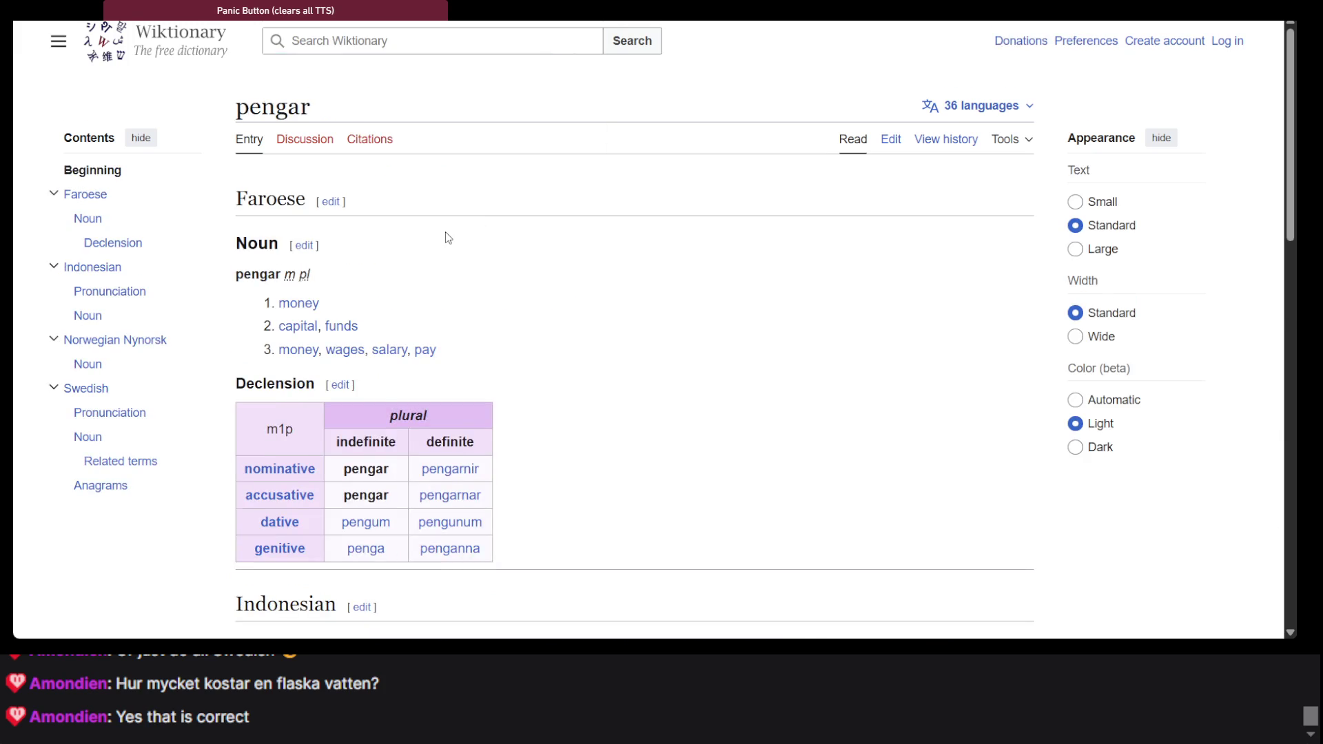
scroll(448, 237, down, 3)
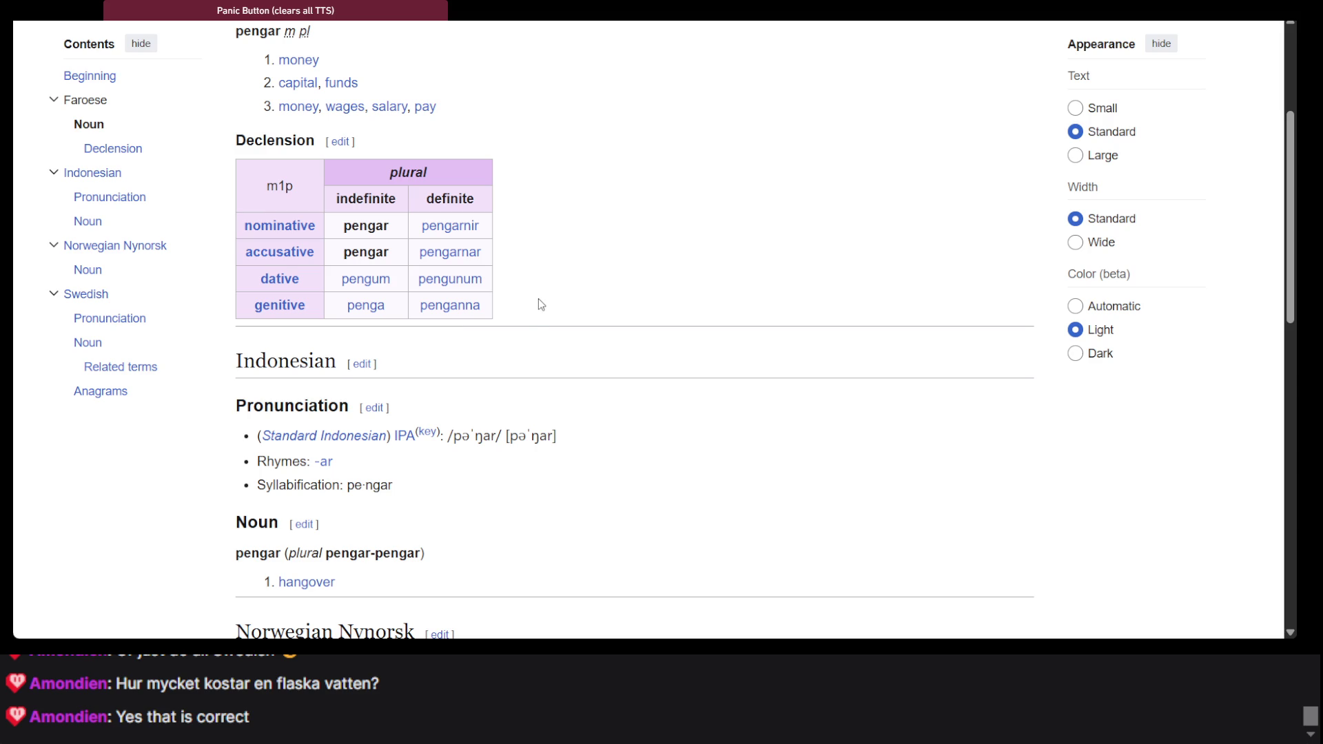
scroll(349, 366, up, 4)
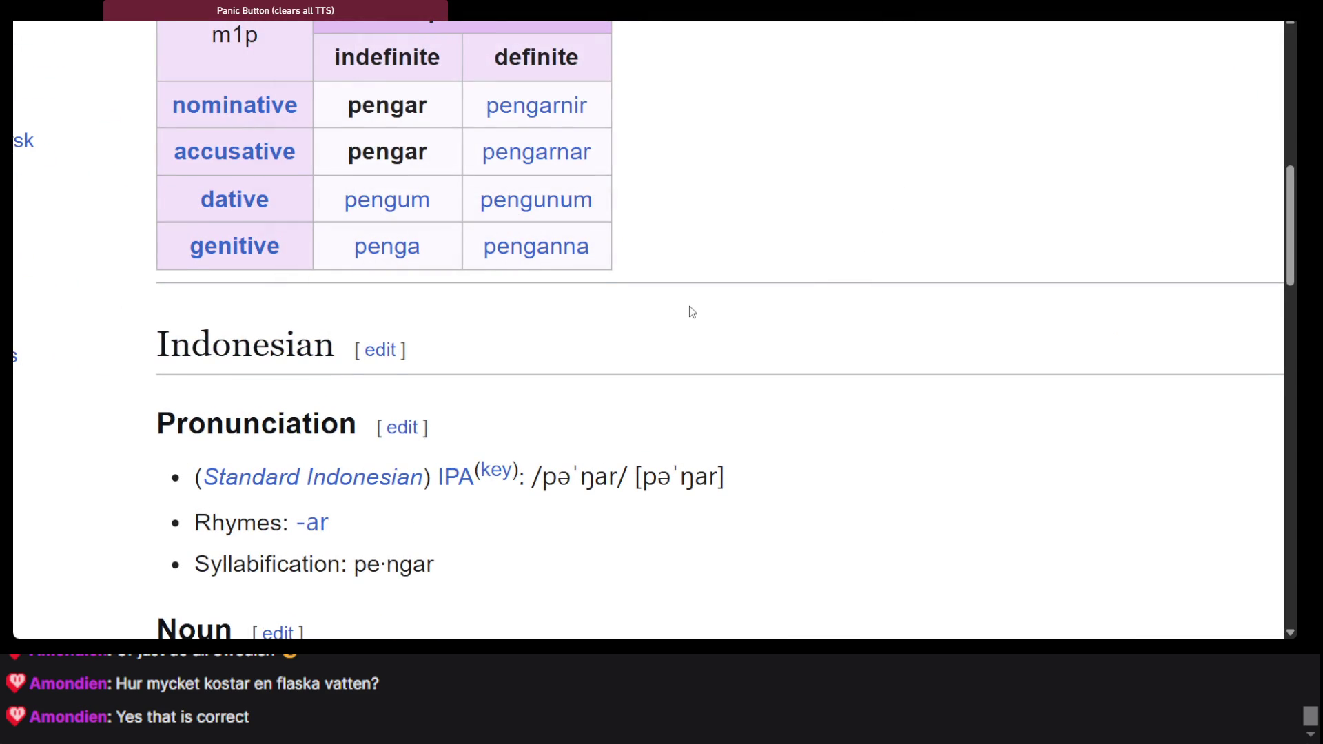
scroll(692, 311, up, 1)
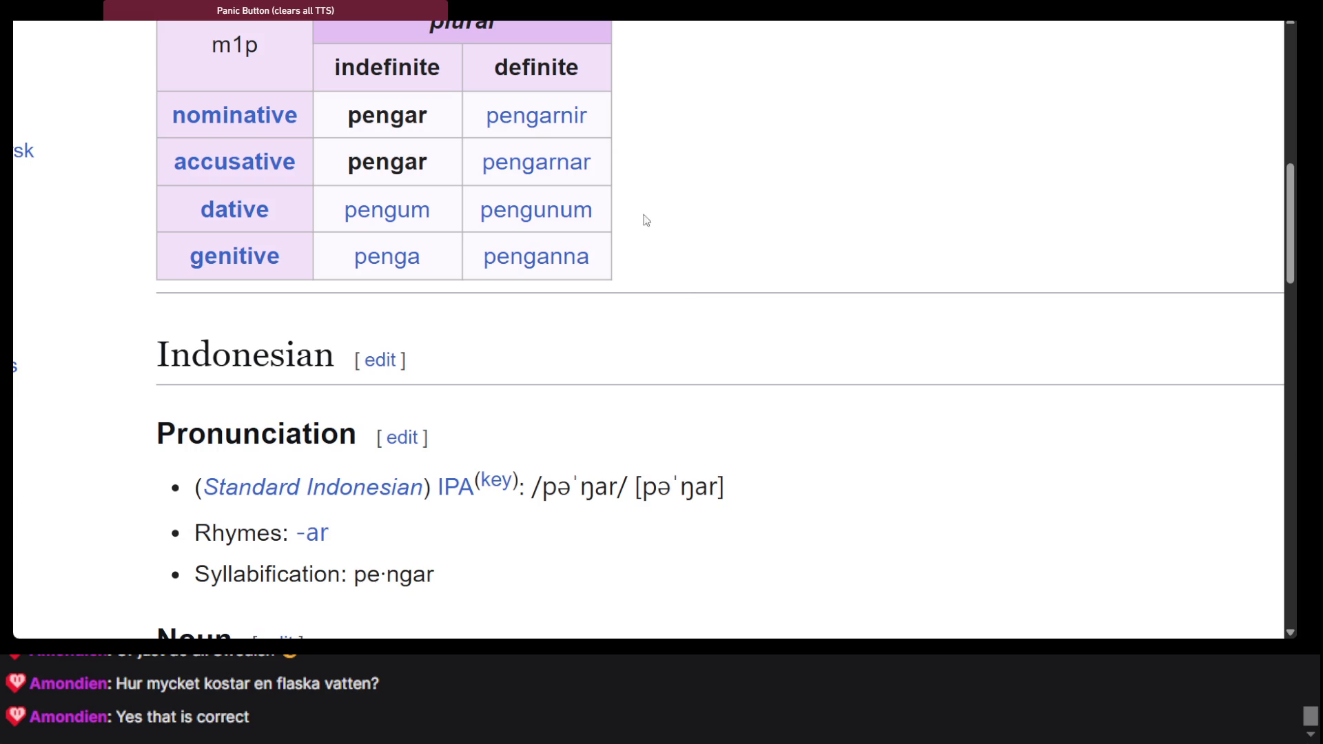
scroll(618, 152, up, 3)
Zoom in and select the pengar declension table to study it
key(ctrl+0)
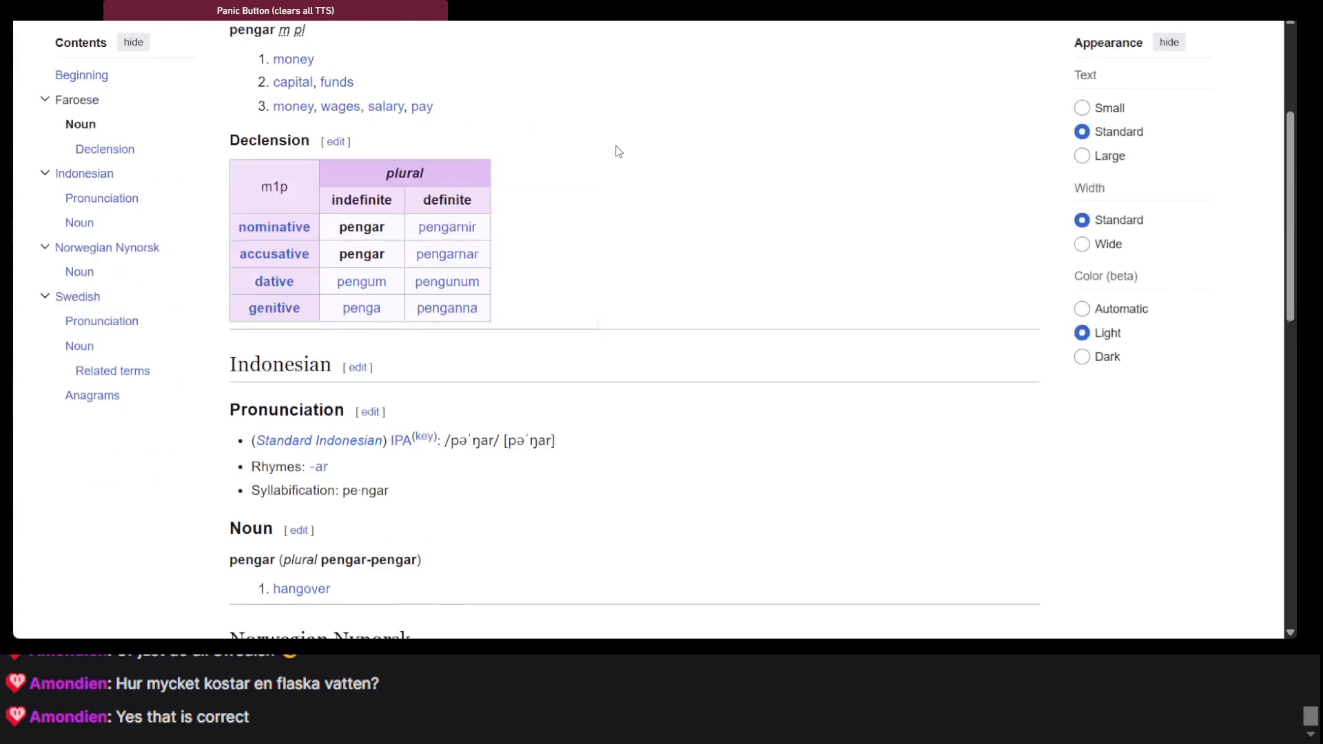
scroll(606, 152, up, 3)
double_click(255, 124)
scroll(539, 461, down, 5)
key(ctrl+plus)
key(ctrl+plus)
key(ctrl+plus)
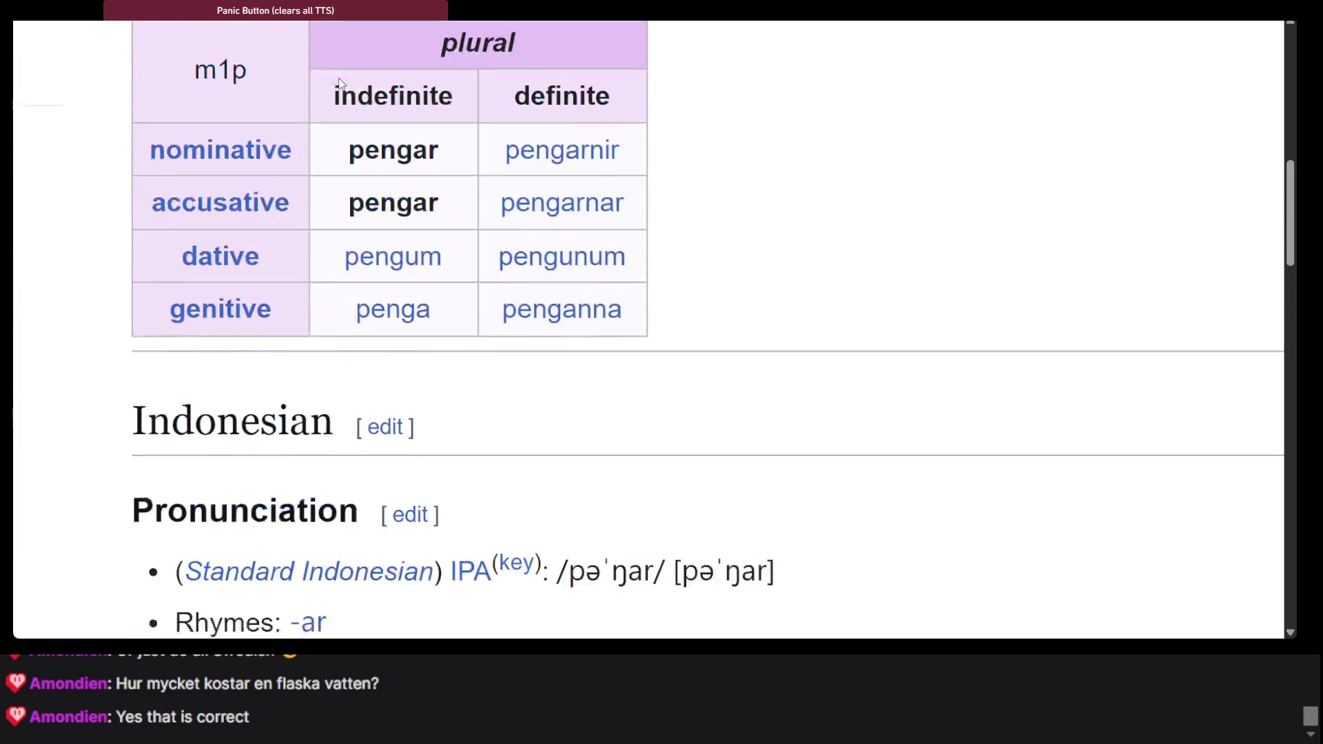
drag(346, 172, 691, 316)
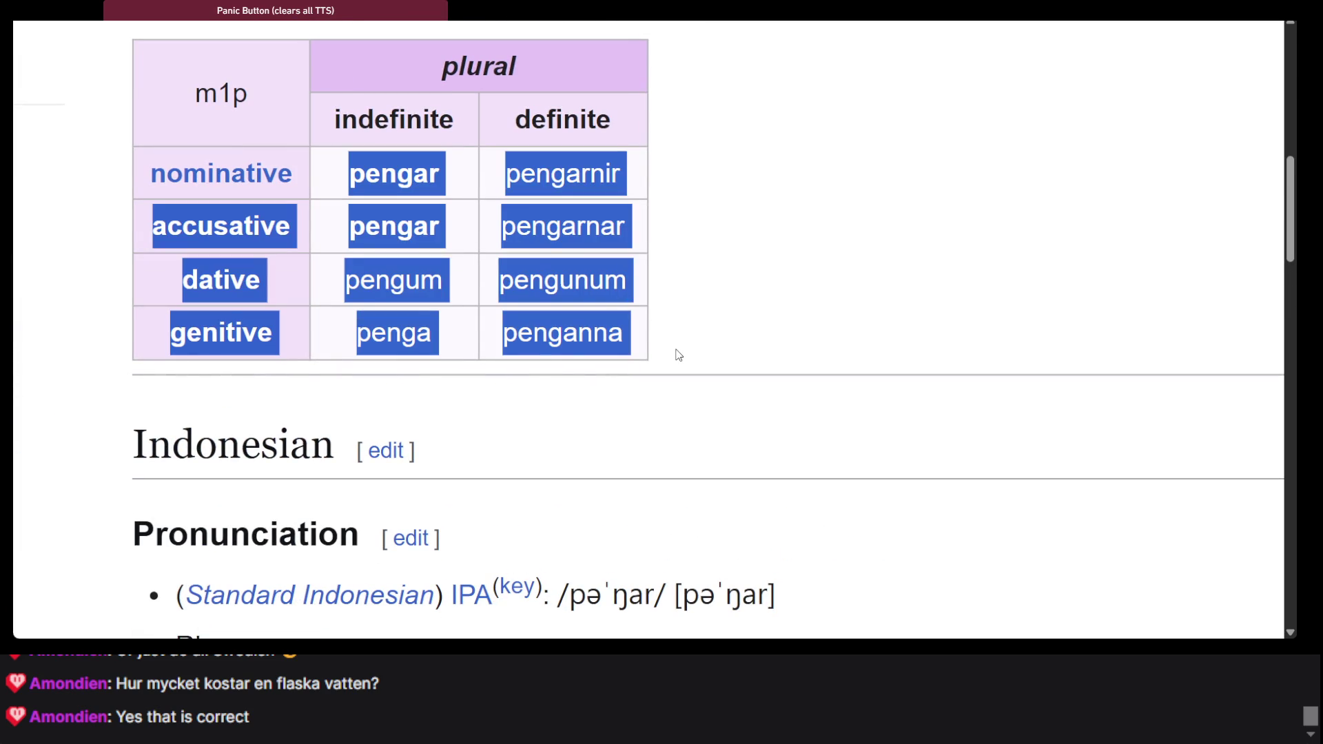
scroll(675, 348, up, 2)
key(ctrl+plus)
key(ctrl+plus)
key(ctrl+plus)
key(ctrl+minus)
key(ctrl+minus)
key(ctrl+minus)
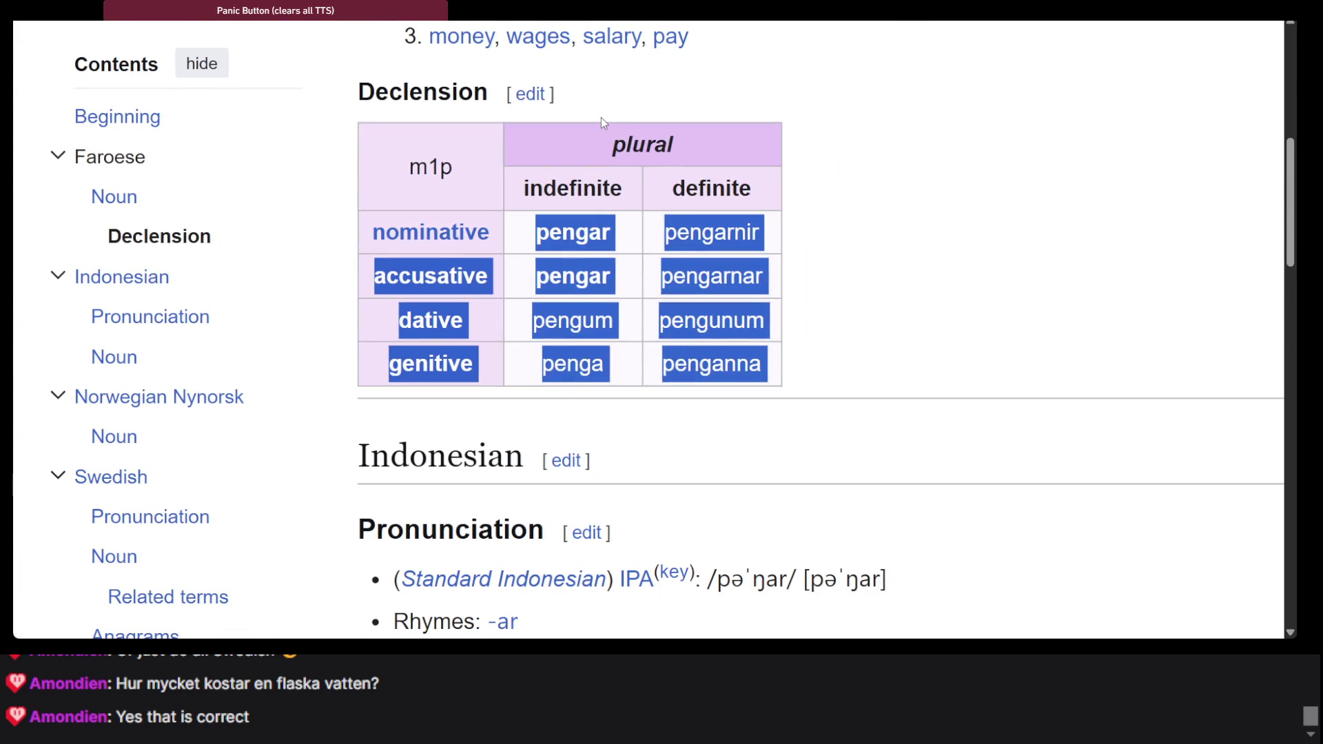
click(600, 122)
Read through the Swedish noun meanings of pengar
scroll(601, 123, up, 4)
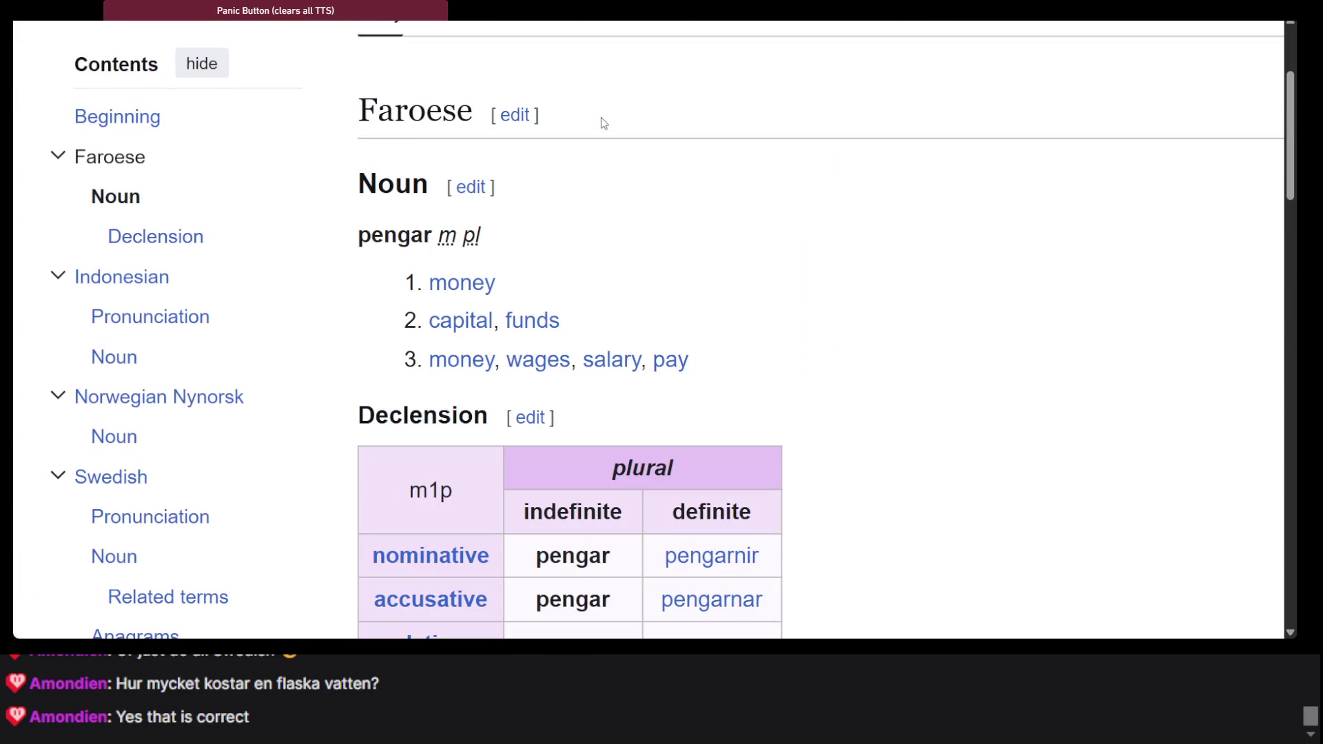
scroll(416, 118, down, 10)
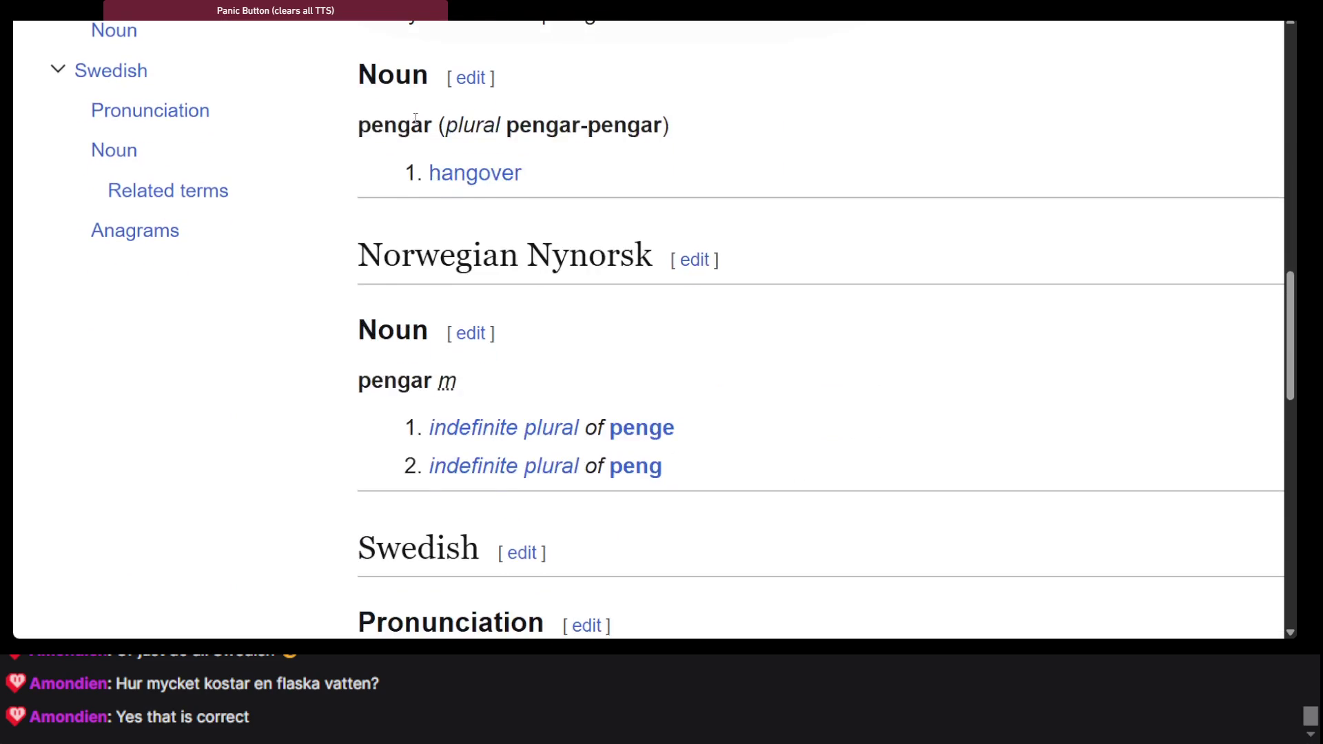
scroll(416, 118, up, 3)
scroll(765, 487, down, 8)
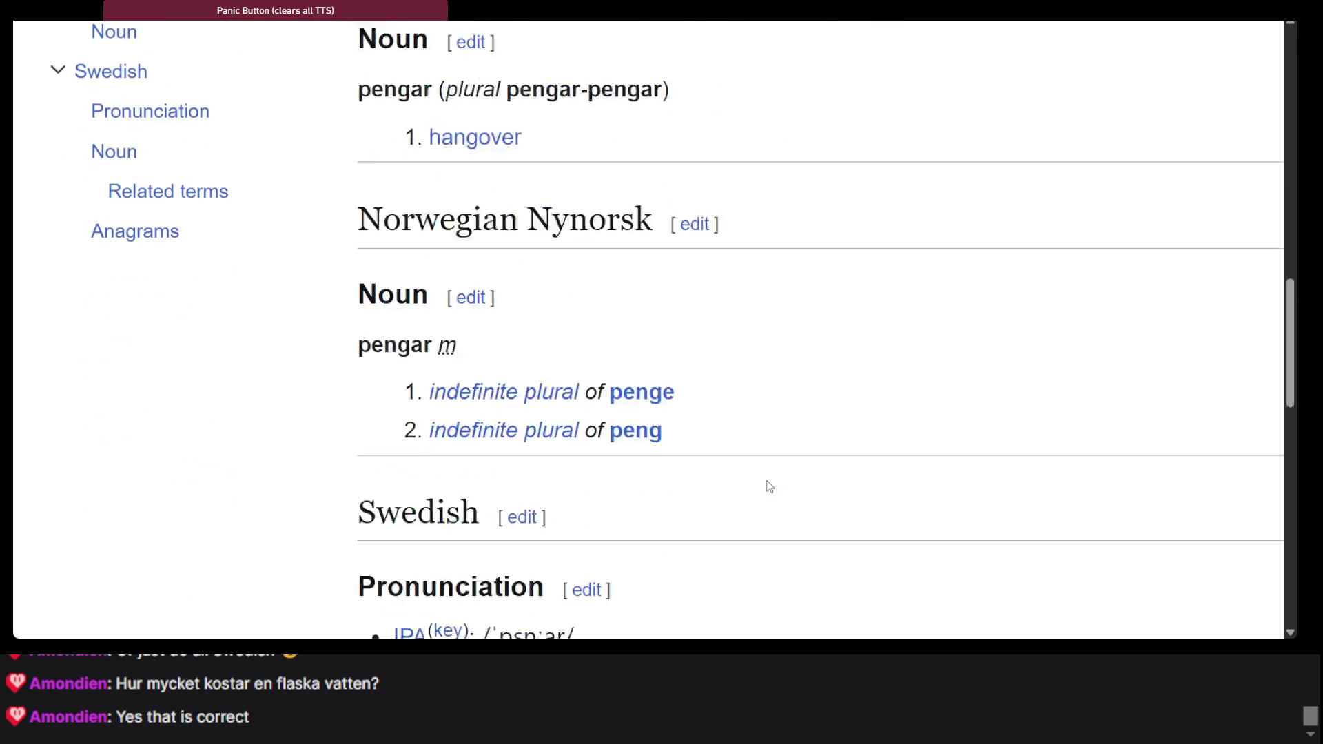
scroll(689, 441, down, 9)
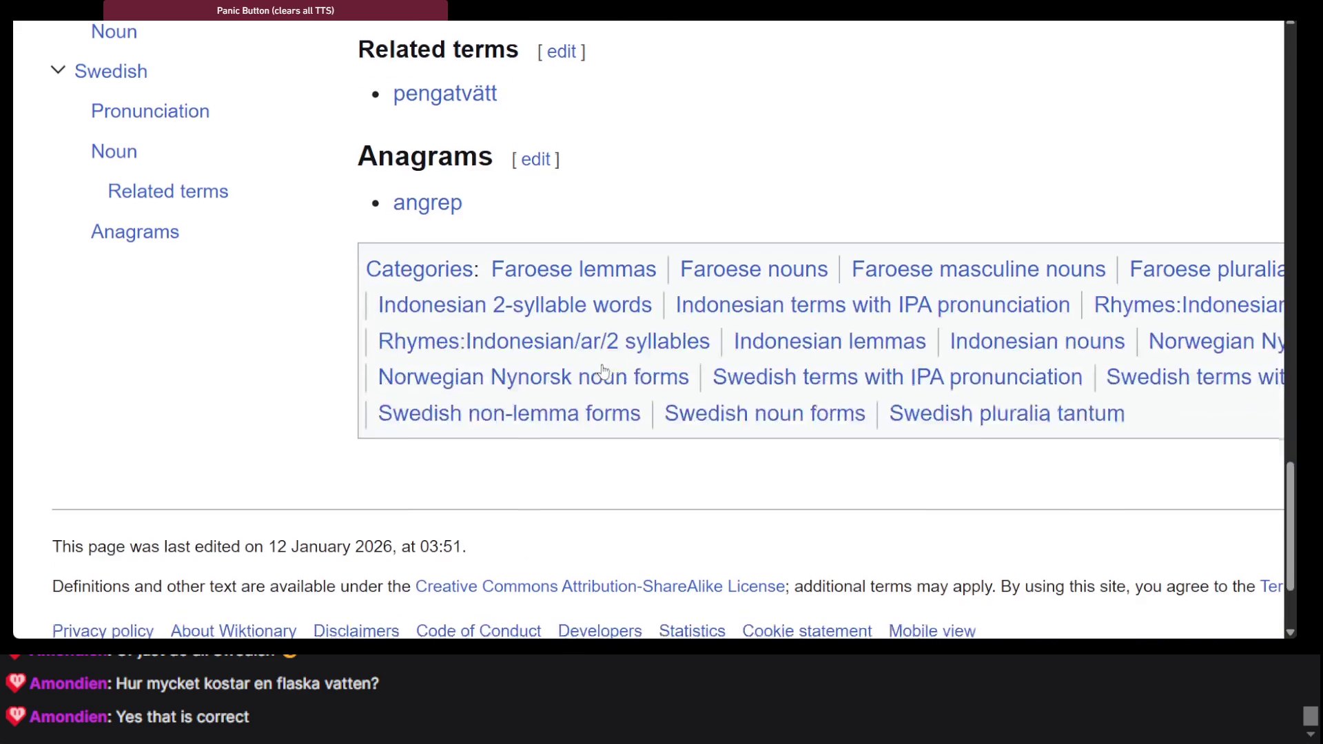
scroll(551, 249, up, 3)
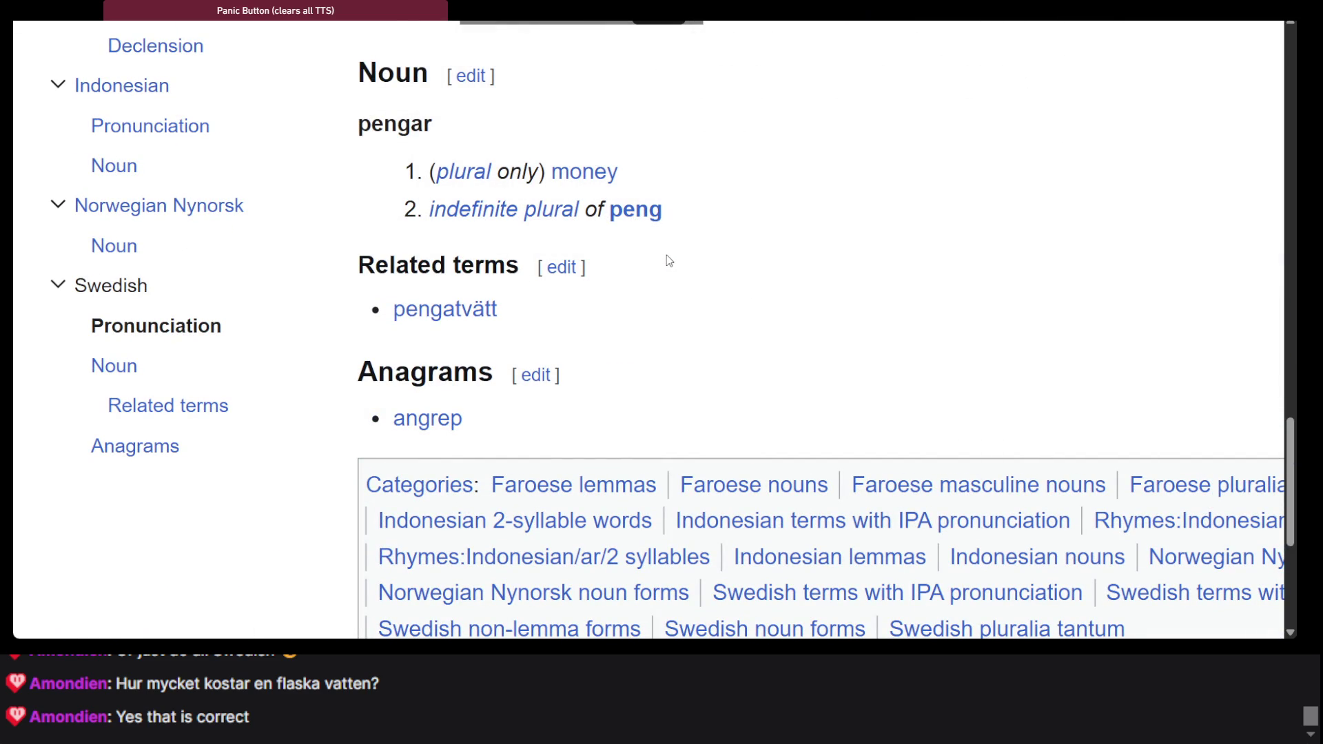
Open the 'peng' entry and highlight its Swedish noun headword
click(637, 215)
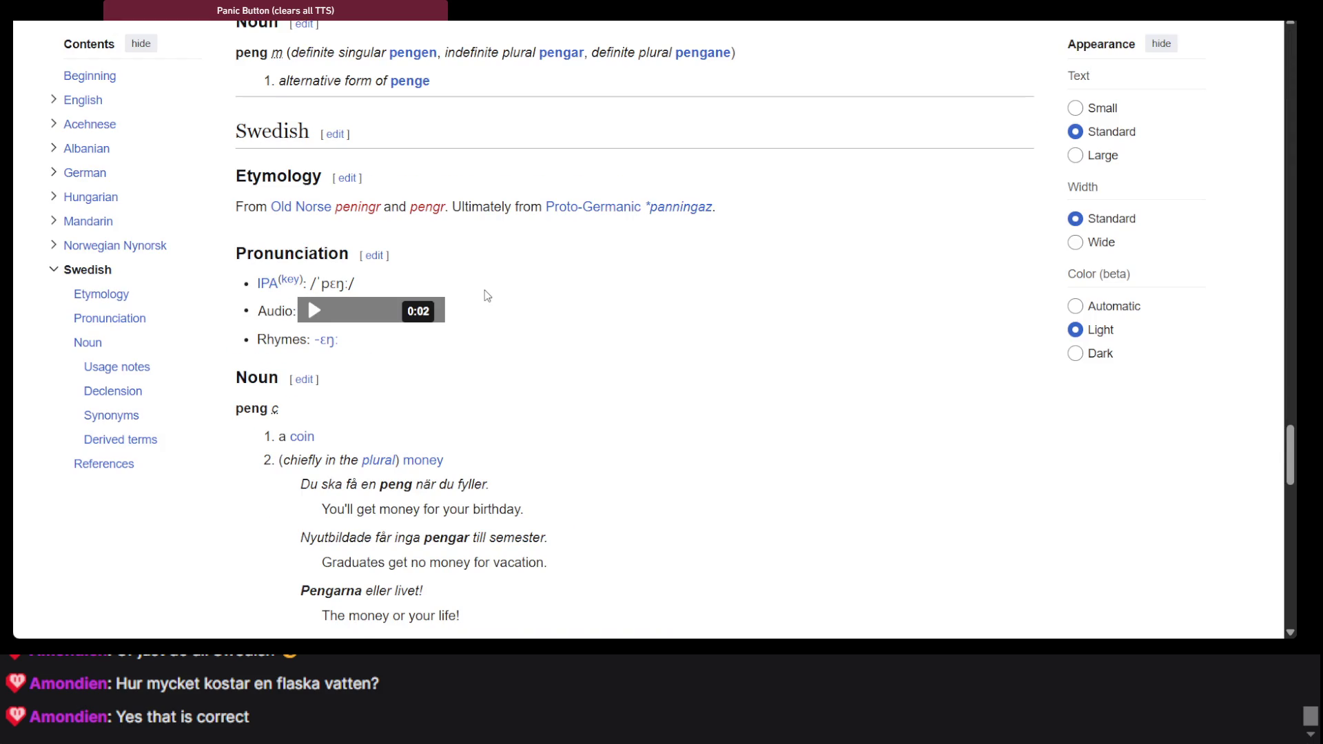
scroll(485, 295, down, 2)
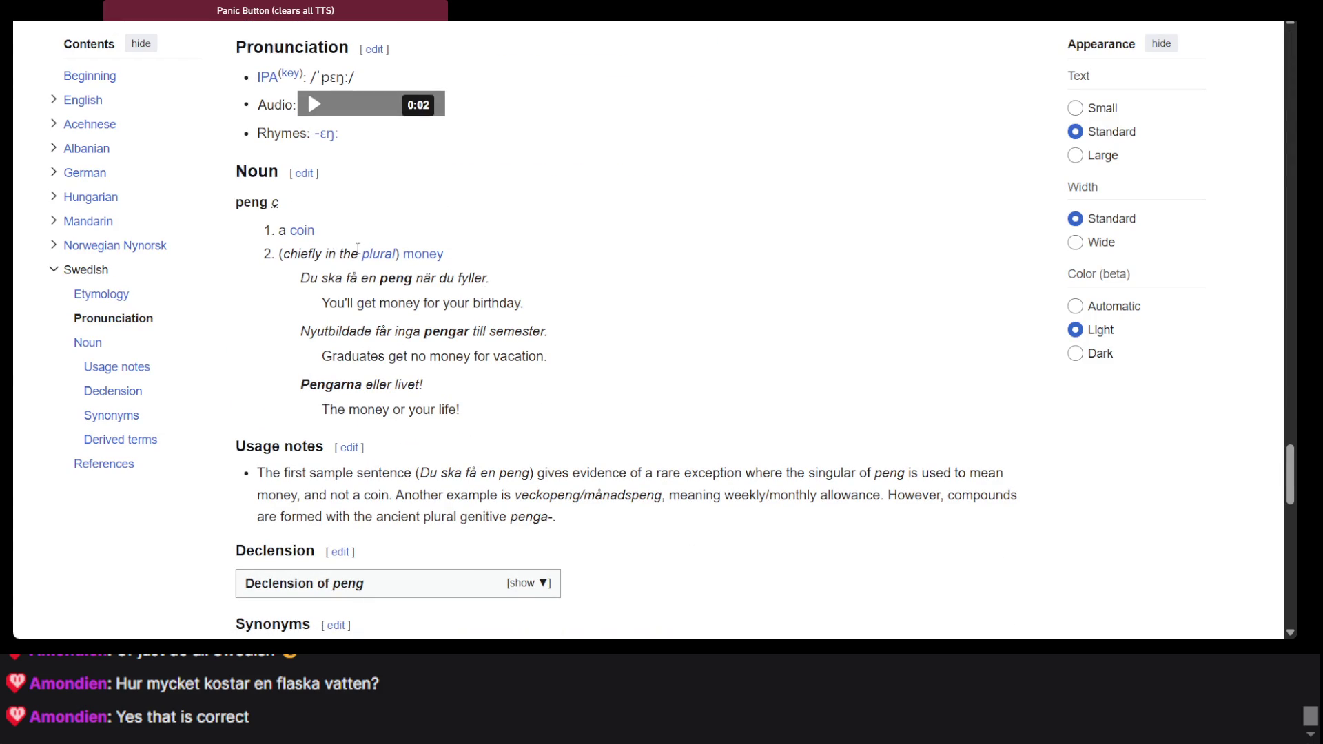
drag(235, 196, 268, 209)
scroll(452, 257, down, 5)
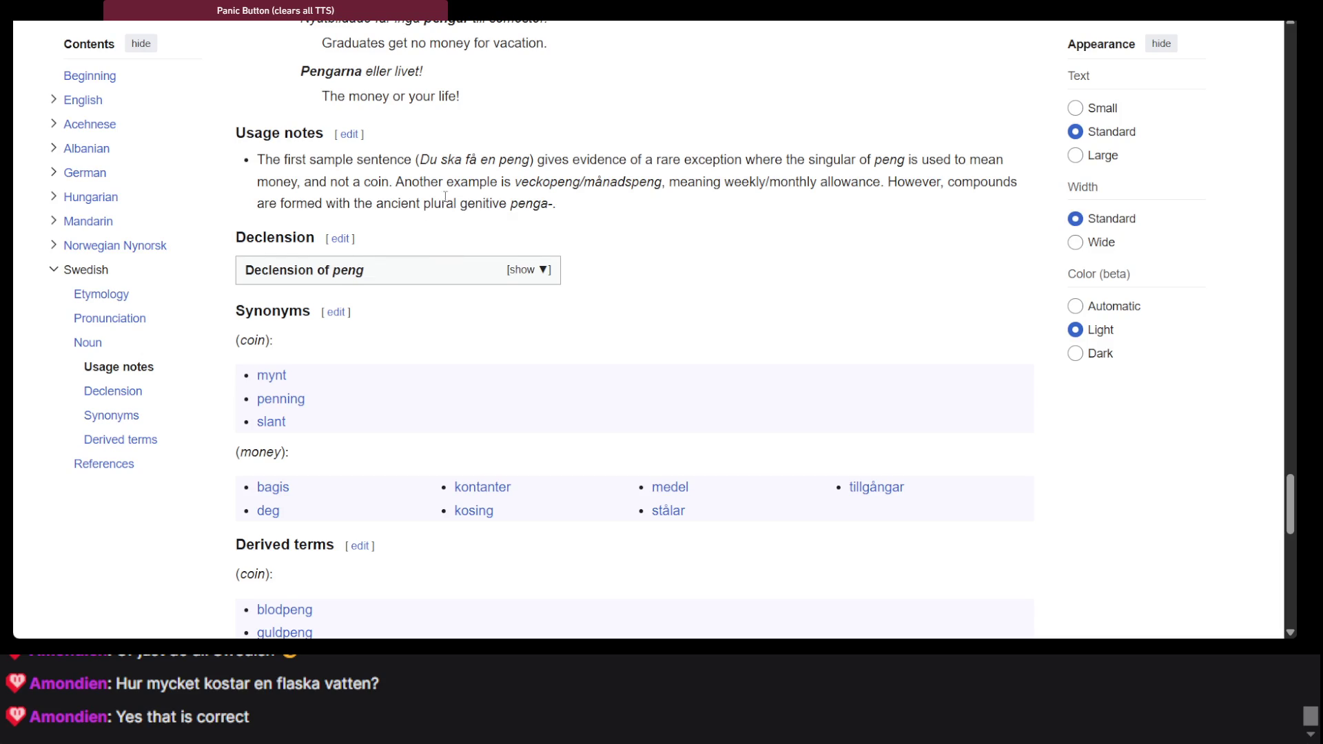
scroll(509, 279, up, 3)
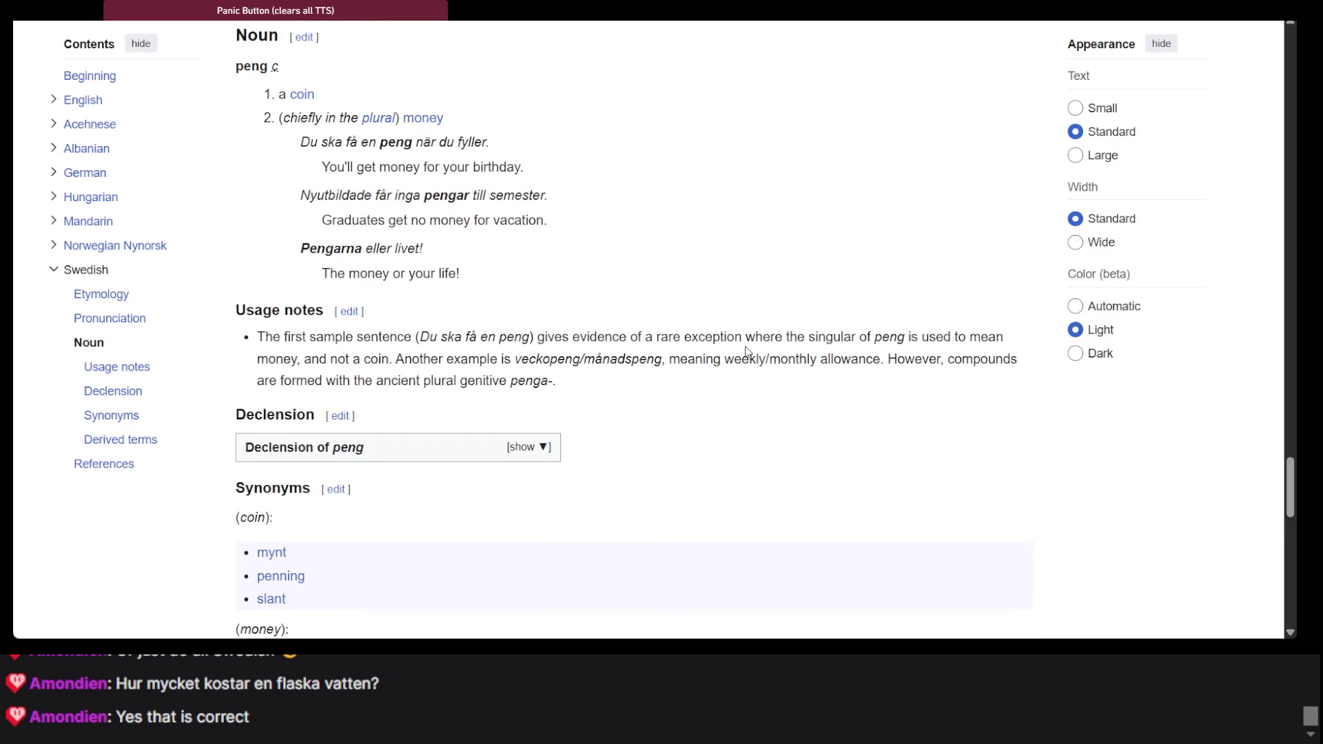
Highlight the singular-peng usage note and the example 'Nyutbildade får inga pengar till semester.'
mouse_move(744, 337)
mouse_down()
mouse_move(942, 362)
mouse_move(665, 378)
mouse_move(329, 361)
mouse_move(397, 363)
mouse_up()
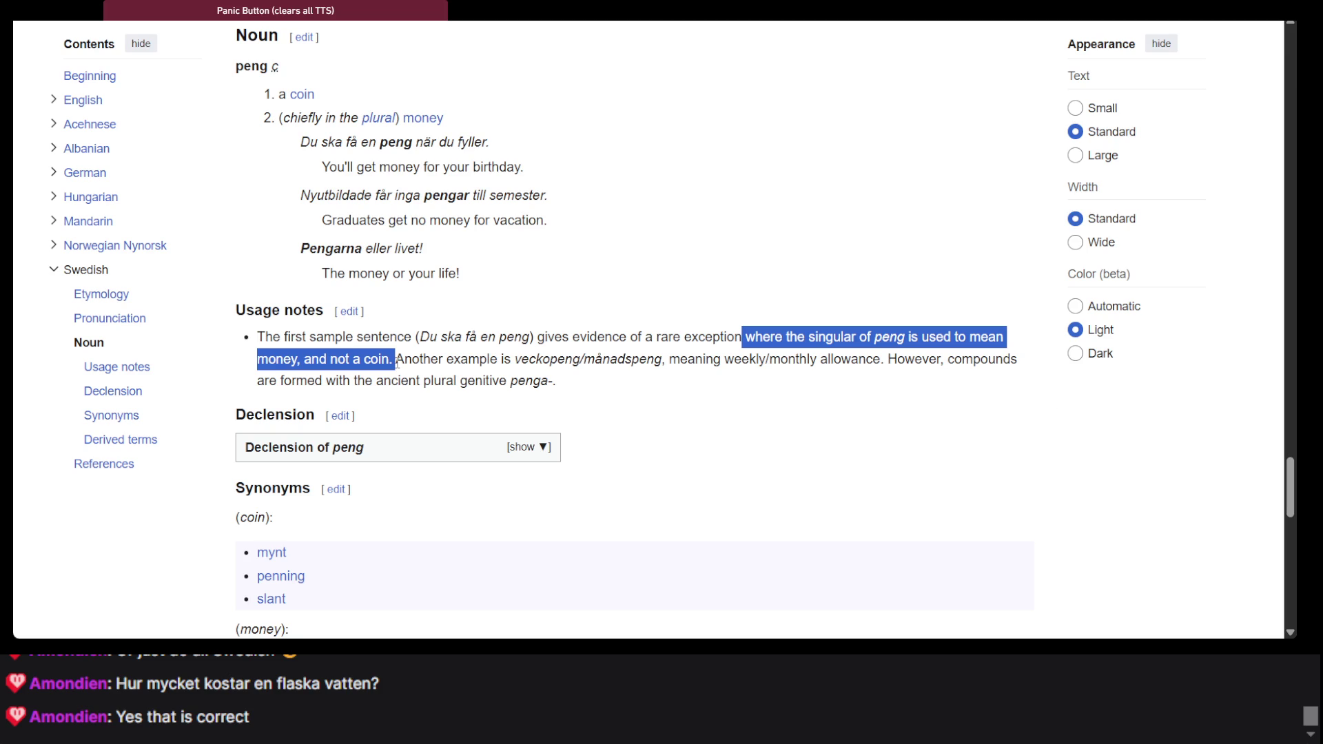
triple_click(443, 193)
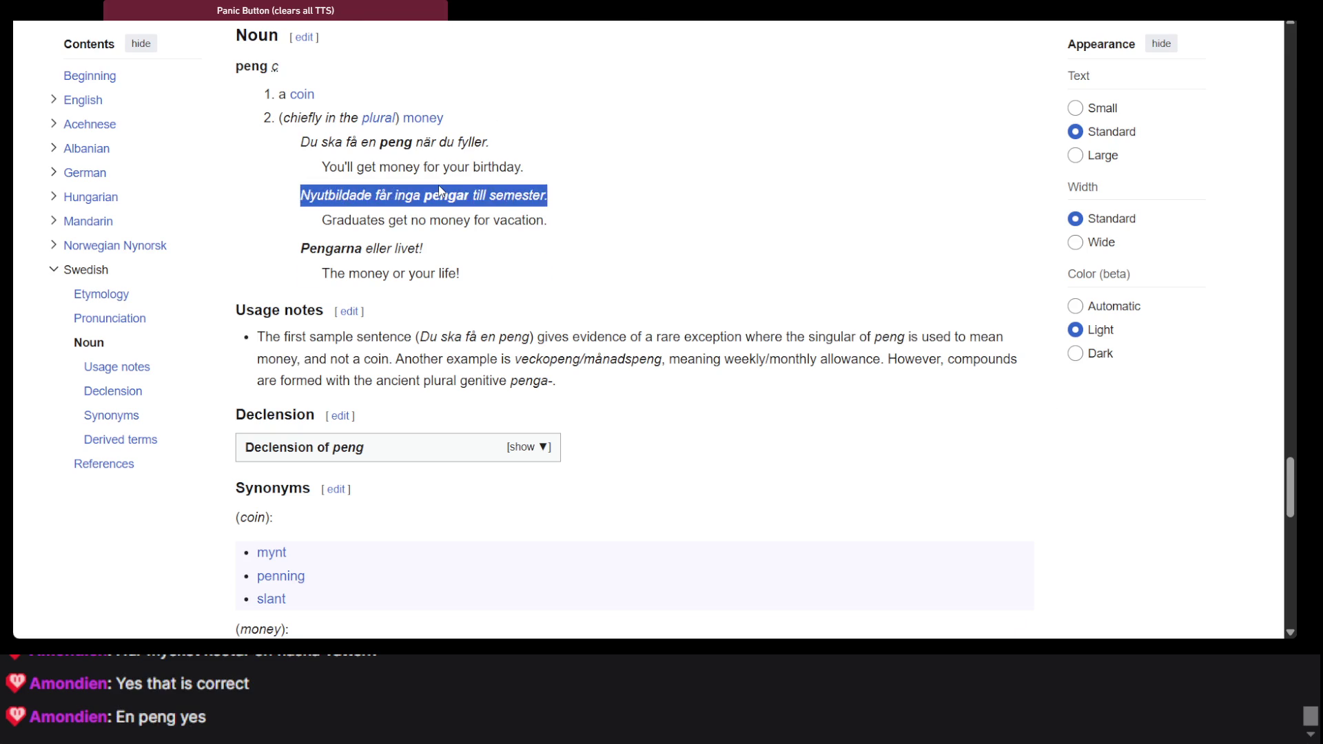
scroll(349, 224, up, 5)
double_click(248, 378)
scroll(573, 59, up, 15)
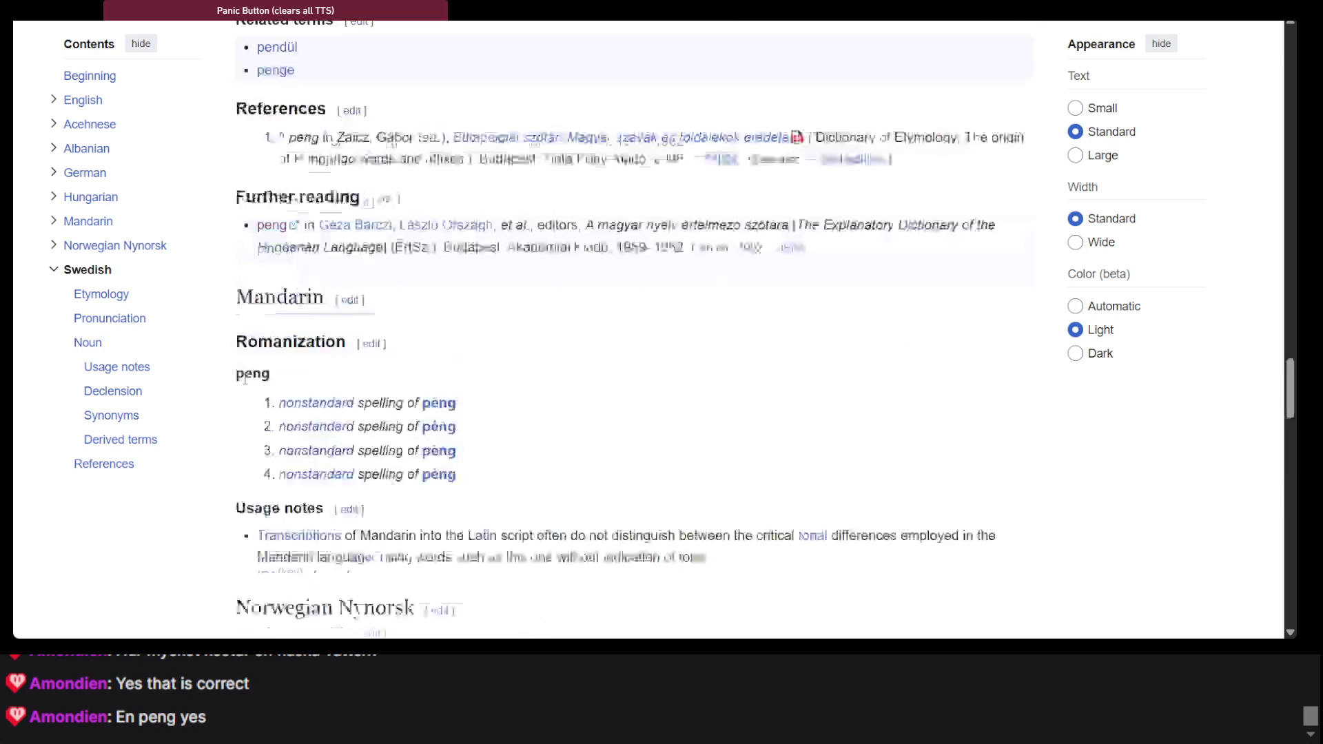
scroll(572, 59, up, 20)
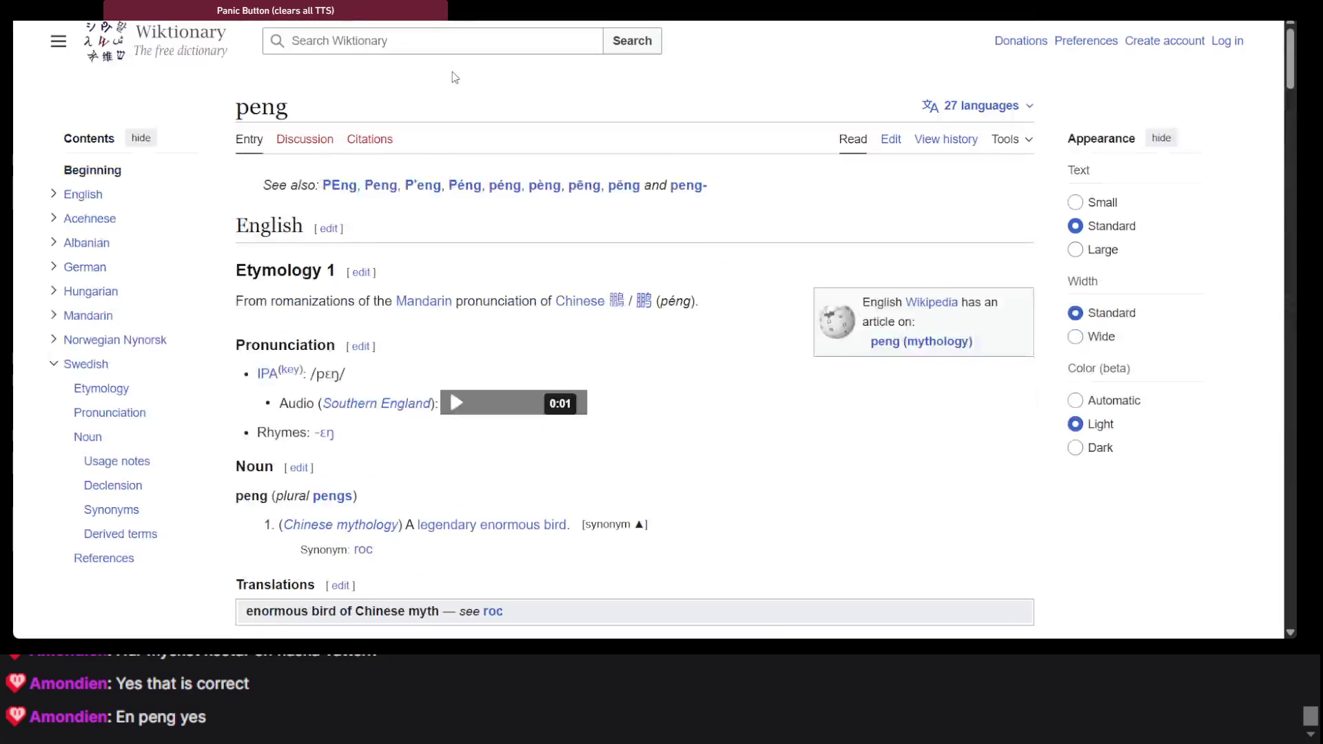
Cycle past Google Translate and ChatGPT back to the .NET Fiddle C# editor
key(ctrl+Tab)
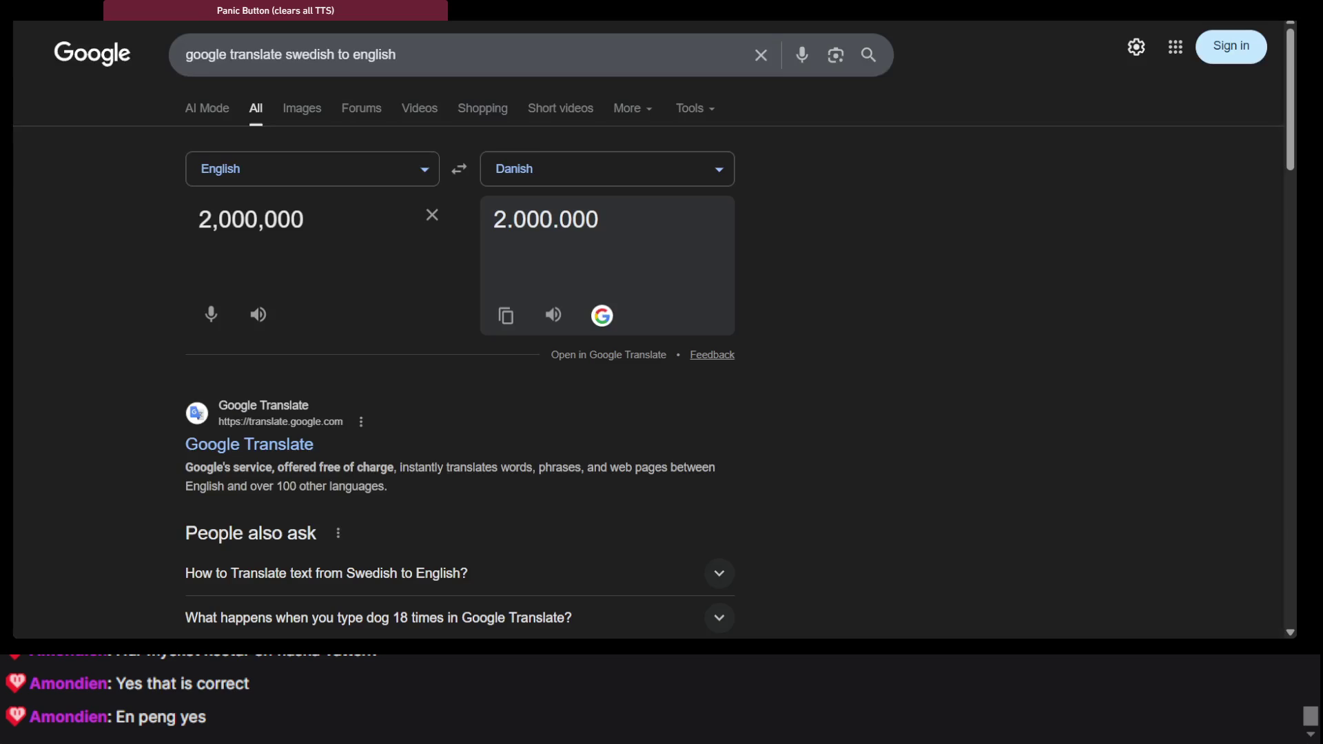
key(ctrl+Tab)
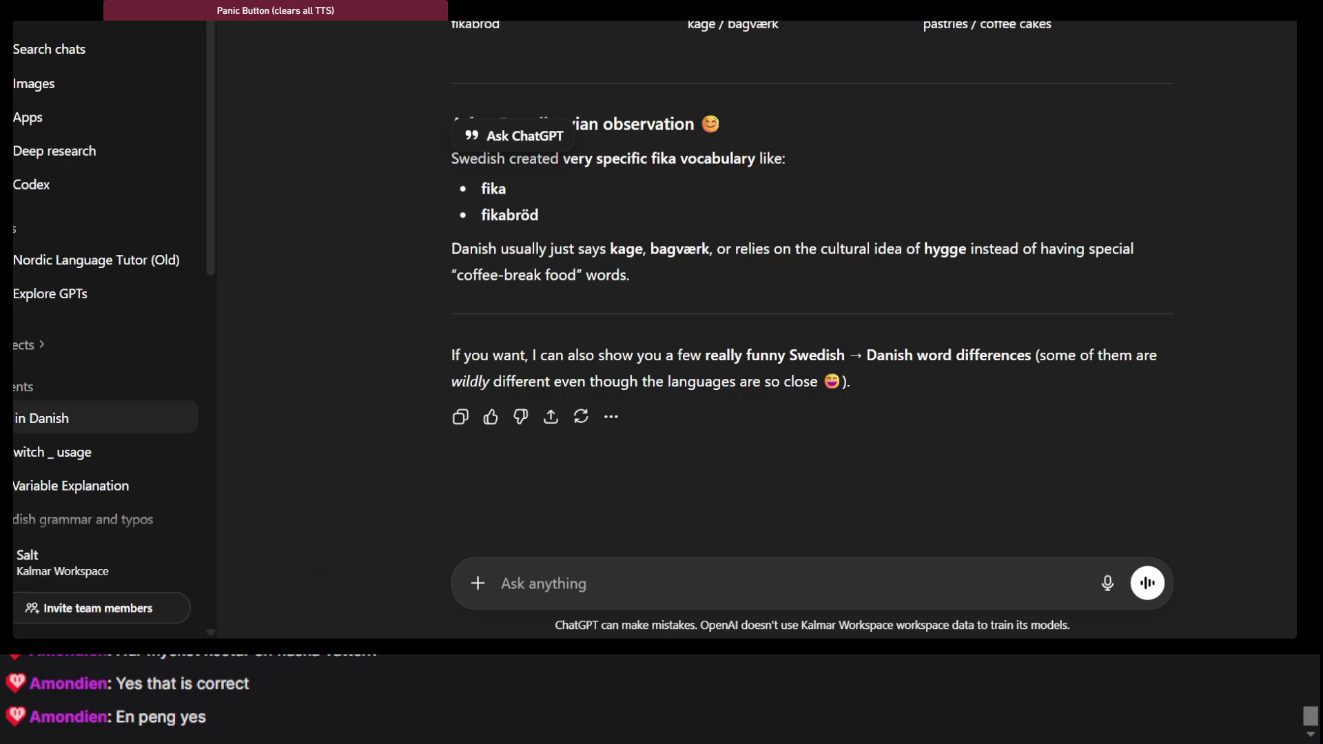
click(1025, 246)
key(alt+Tab)
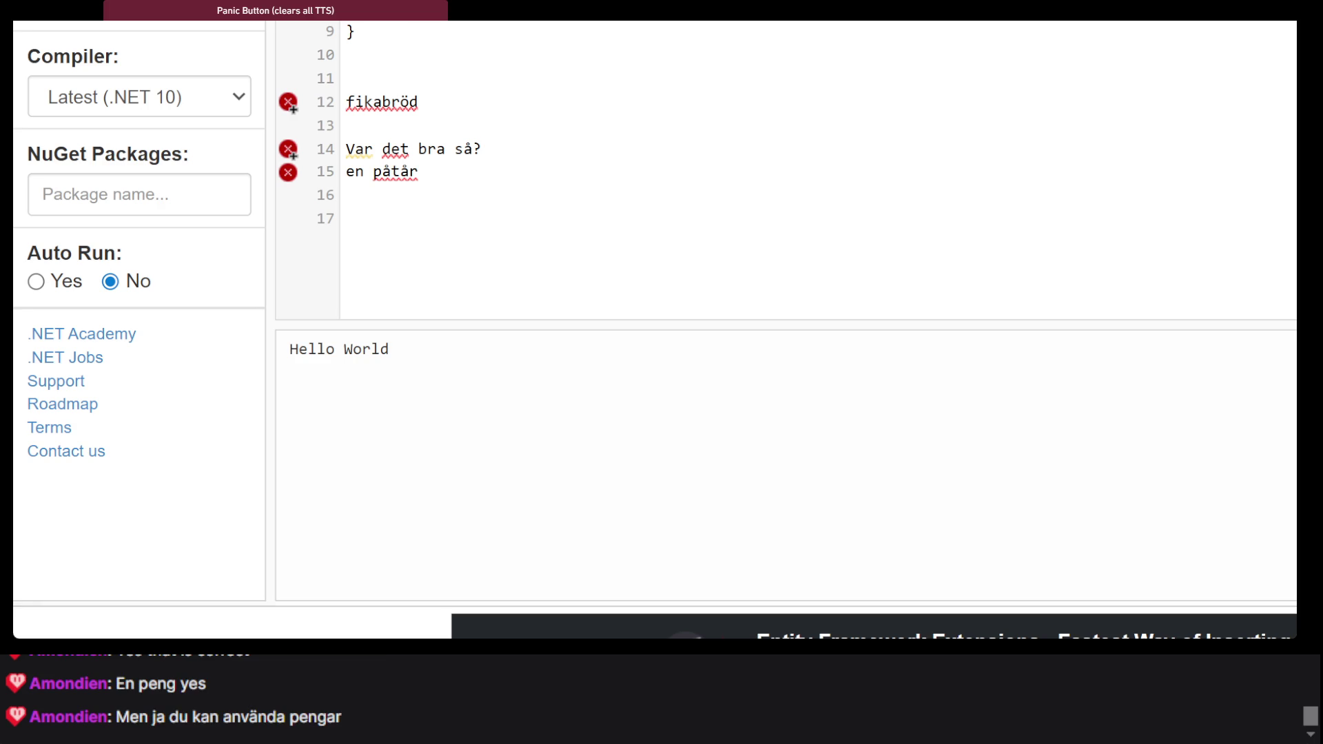
Copy the lines 'Var det bra så?' and 'en påtår' and return to ChatGPT
key(Down)
key(Down)
key(End)
key(shift+Up)
key(shift+Home)
key(ctrl+c)
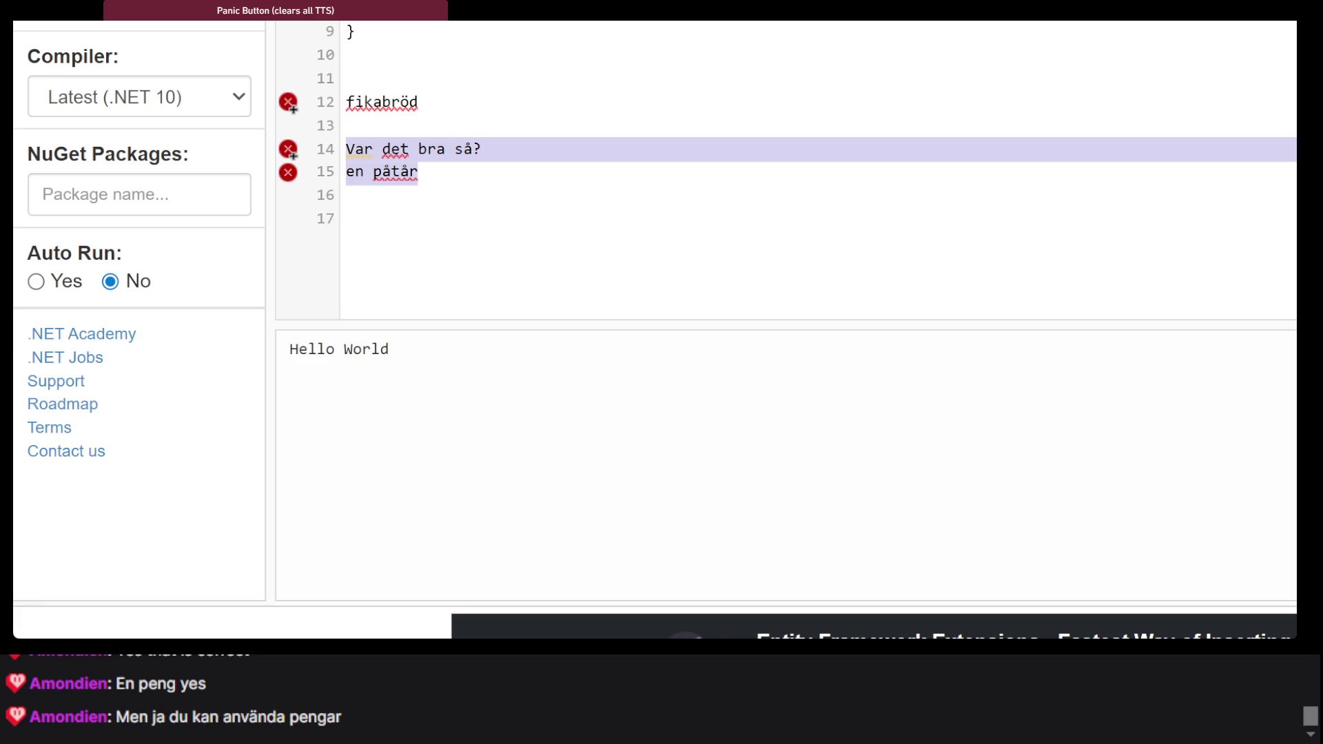
key(ctrl+Tab)
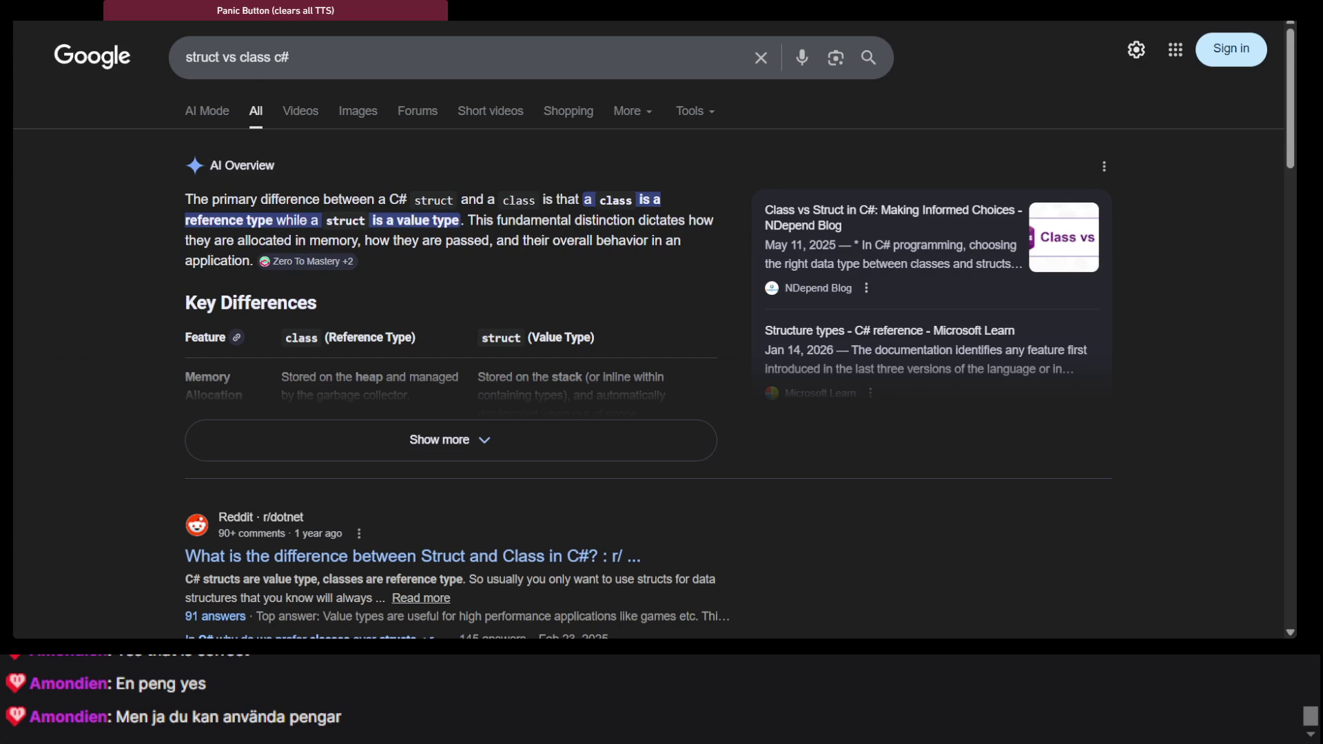
key(ctrl+Tab)
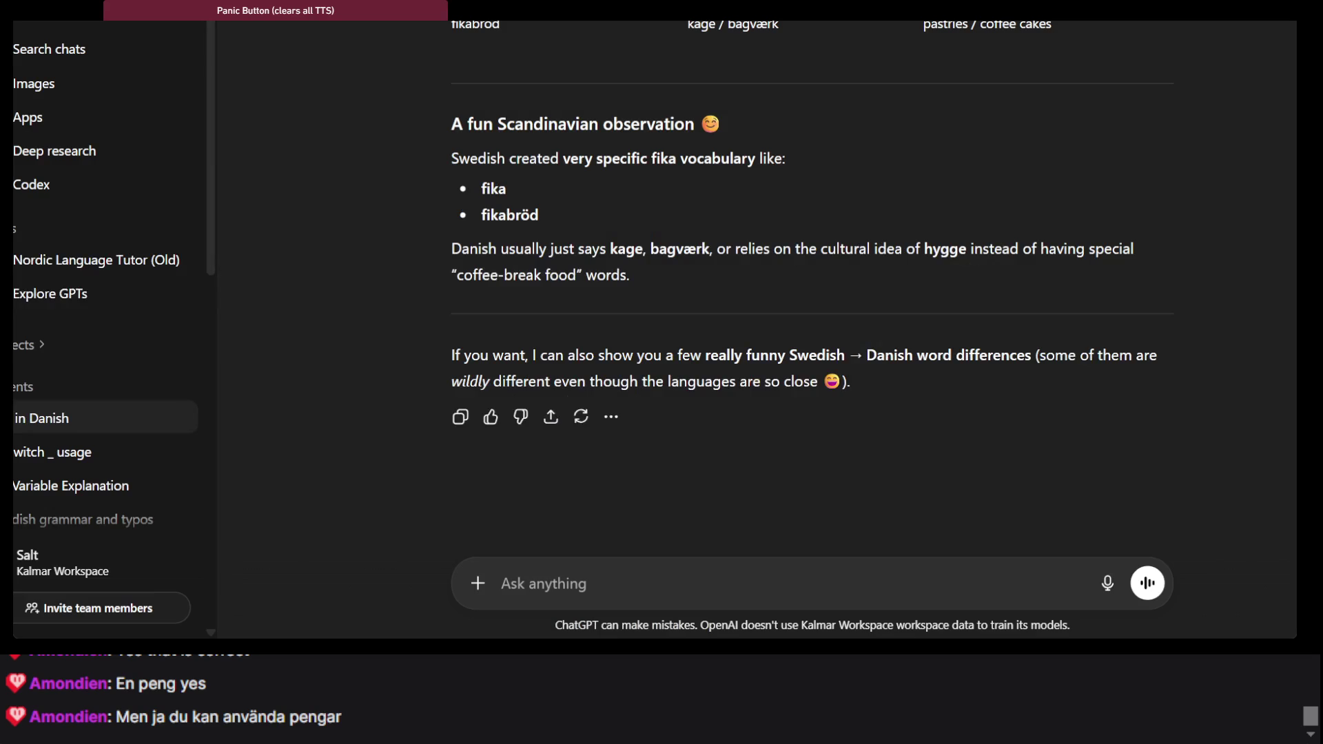
Ask how to say 'Var det bra så?' (Was that everything? in a store) and 'en påtår'
text(H)
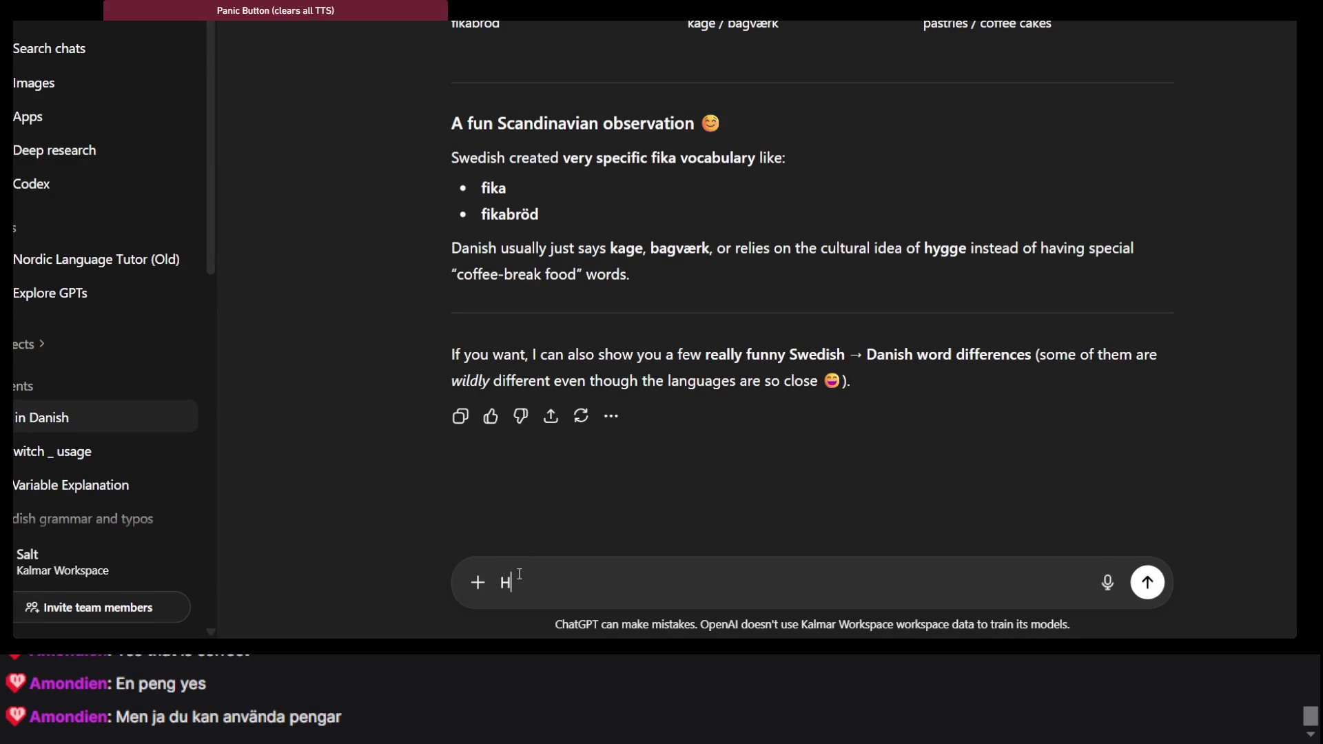
text(ow do I sa)
text(y)
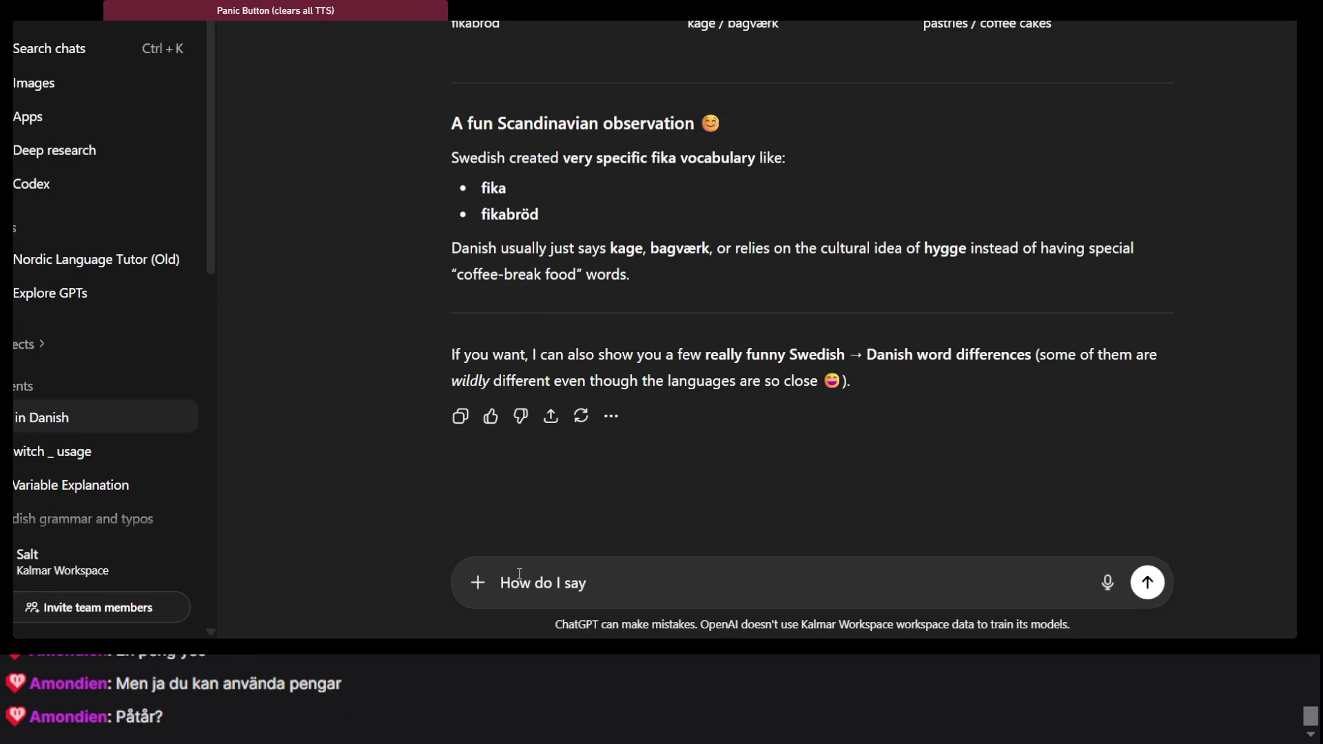
key(ctrl+v)
click(681, 526)
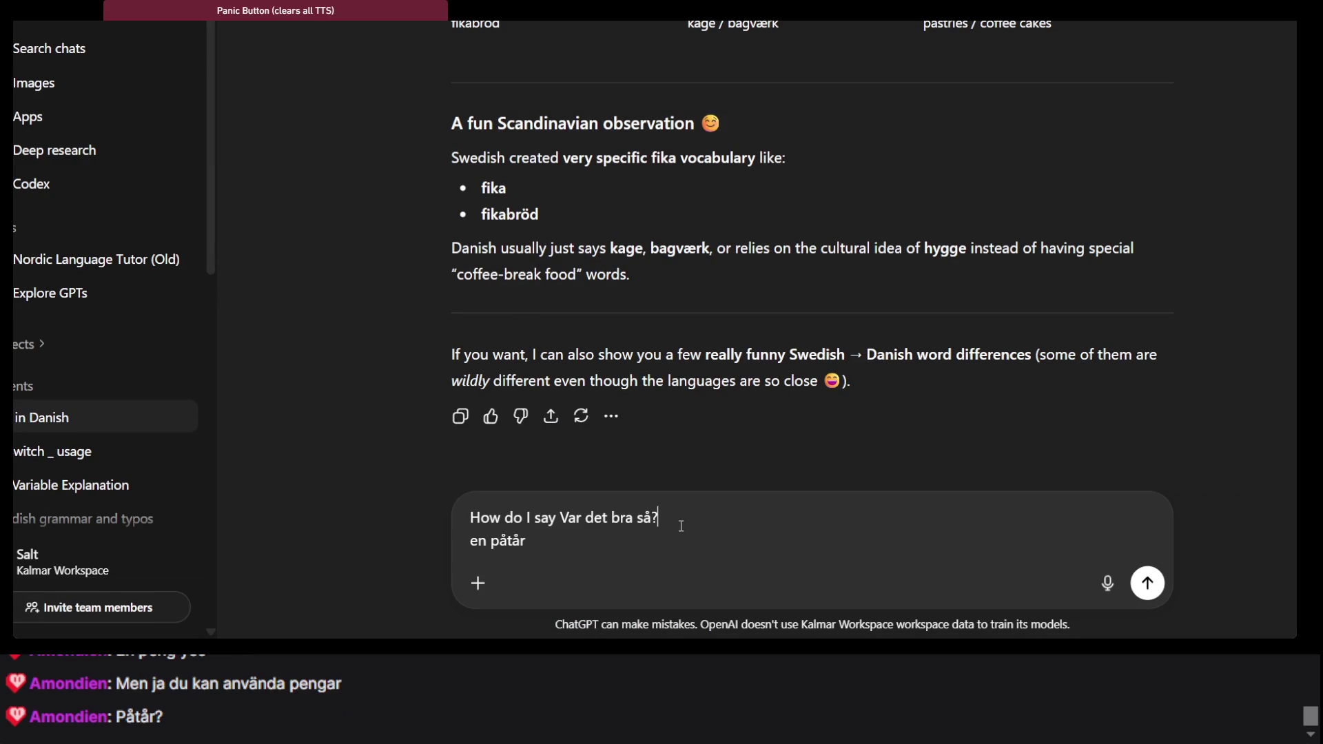
text( (to mean)
text( Was that everything?)
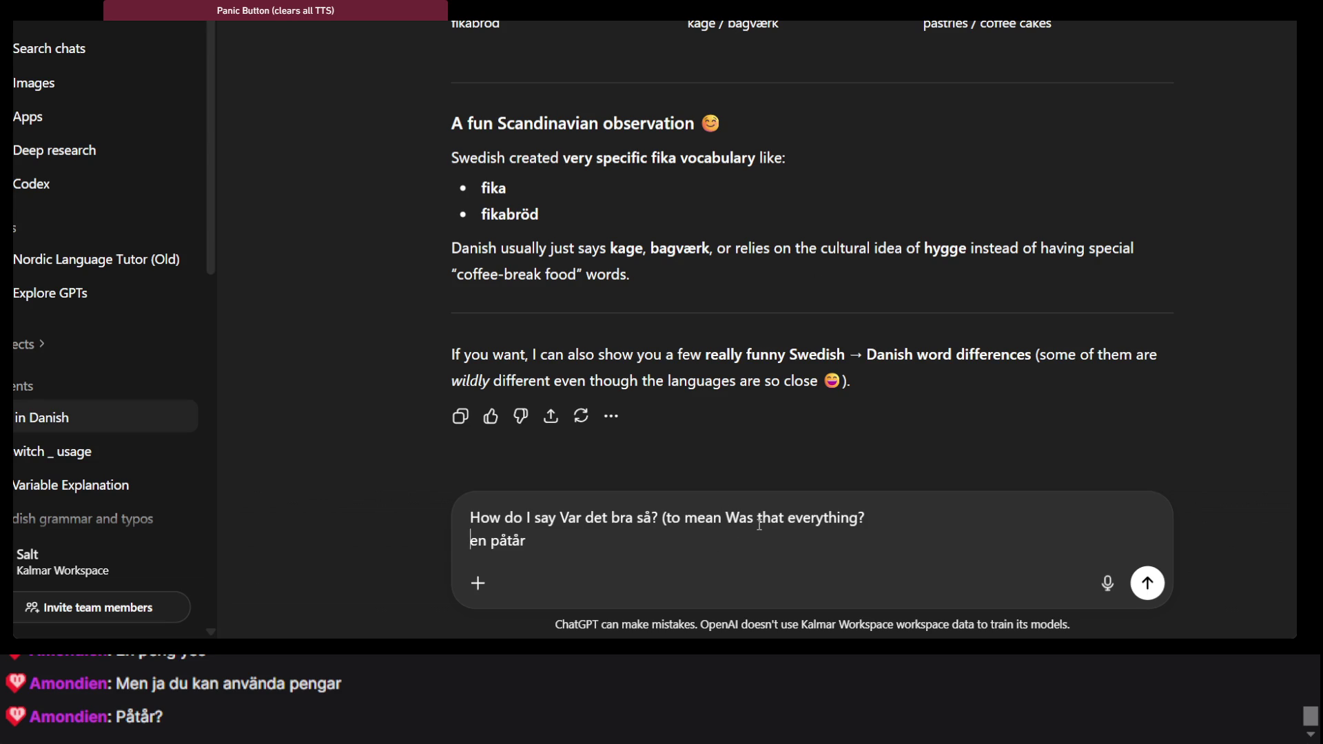
text( if you were )
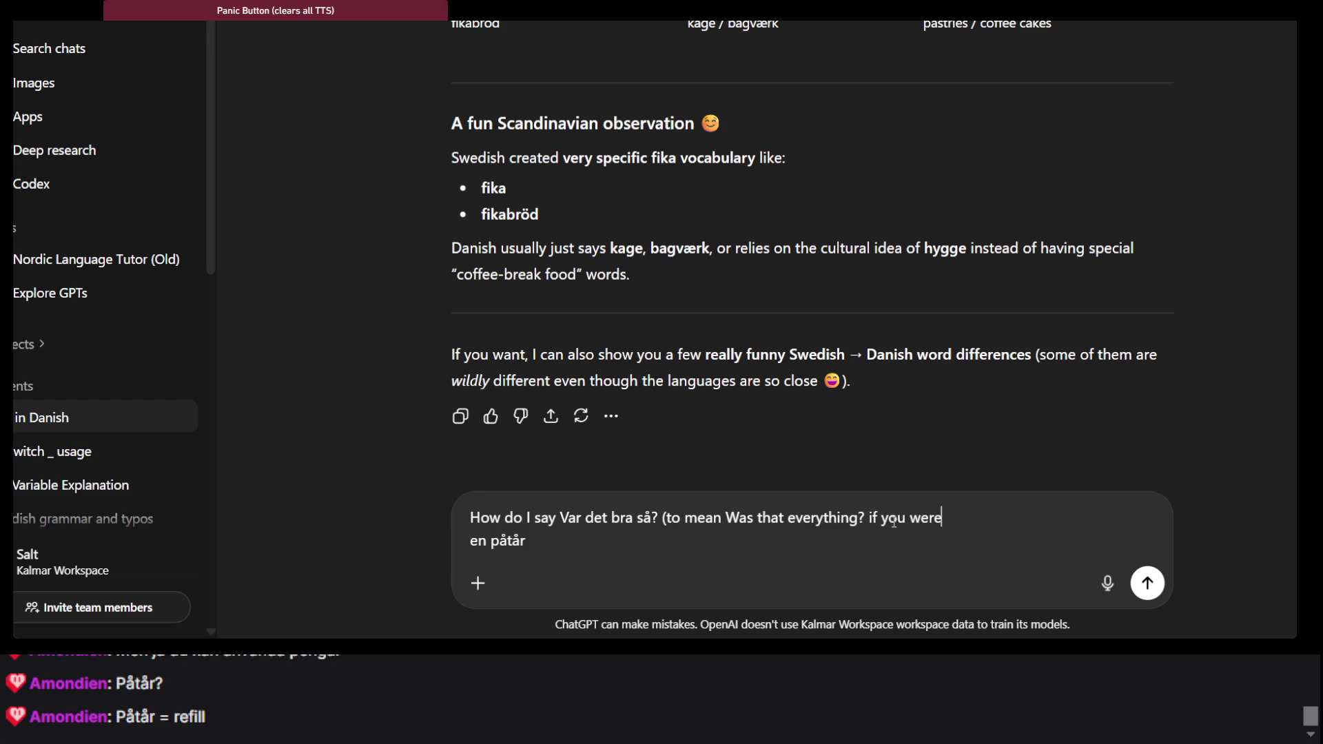
text(in a store)
text())
text( and en påtår)
text(?)
key(Return)
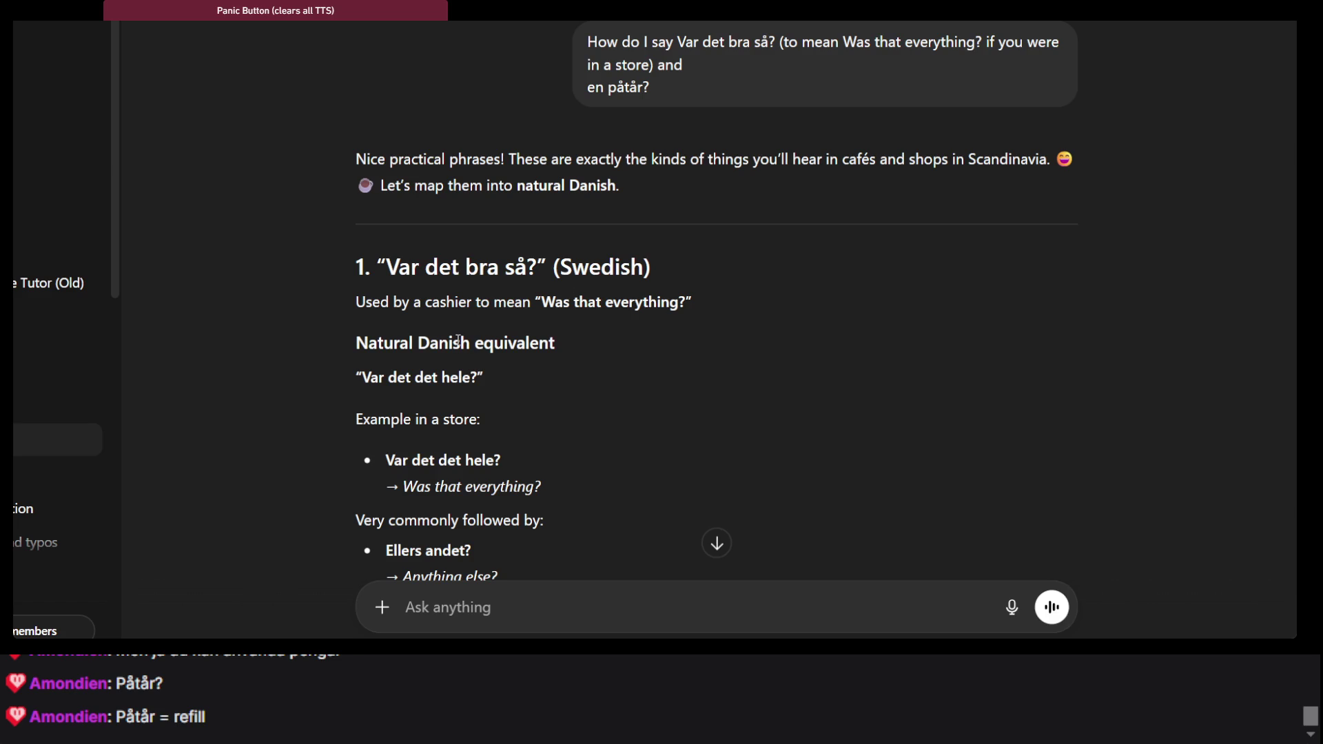
Select the Danish equivalent 'Var det det hele?' in the reply, then return to .NET Fiddle
scroll(473, 416, down, 3)
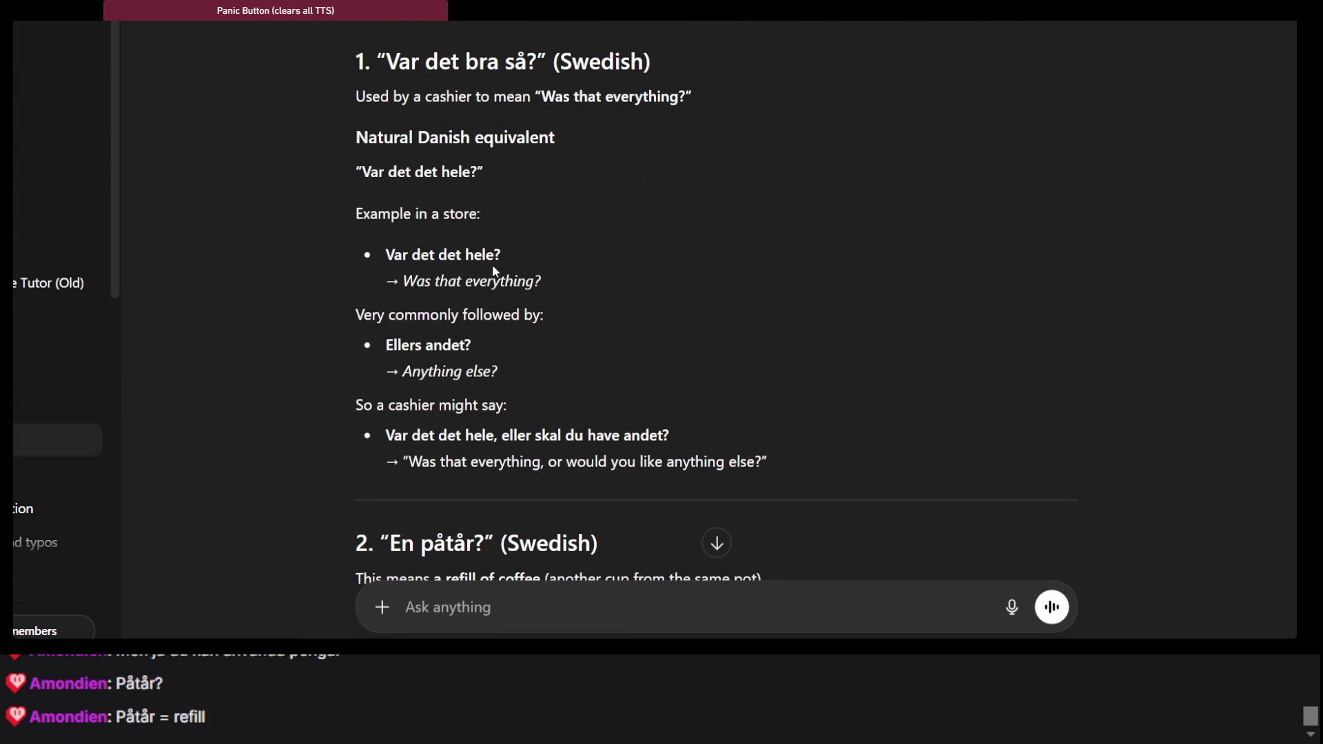
scroll(494, 269, up, 1)
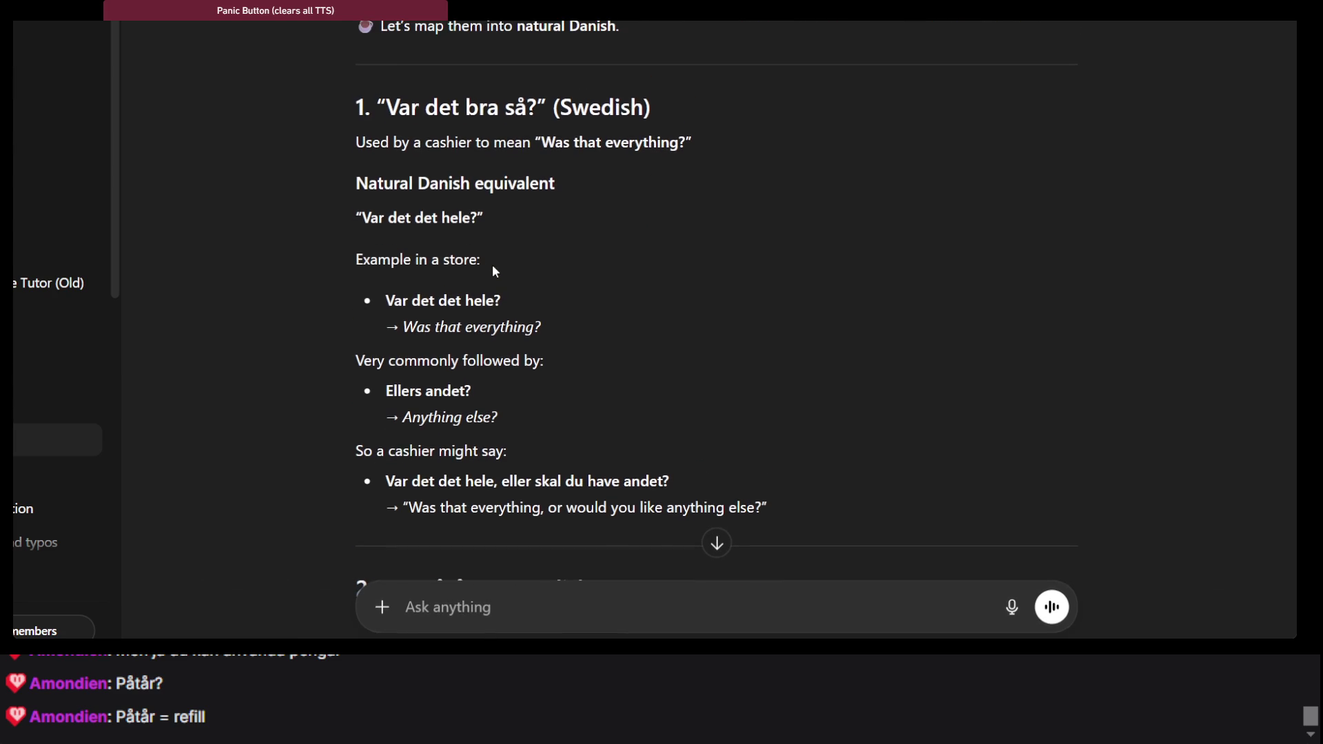
triple_click(452, 261)
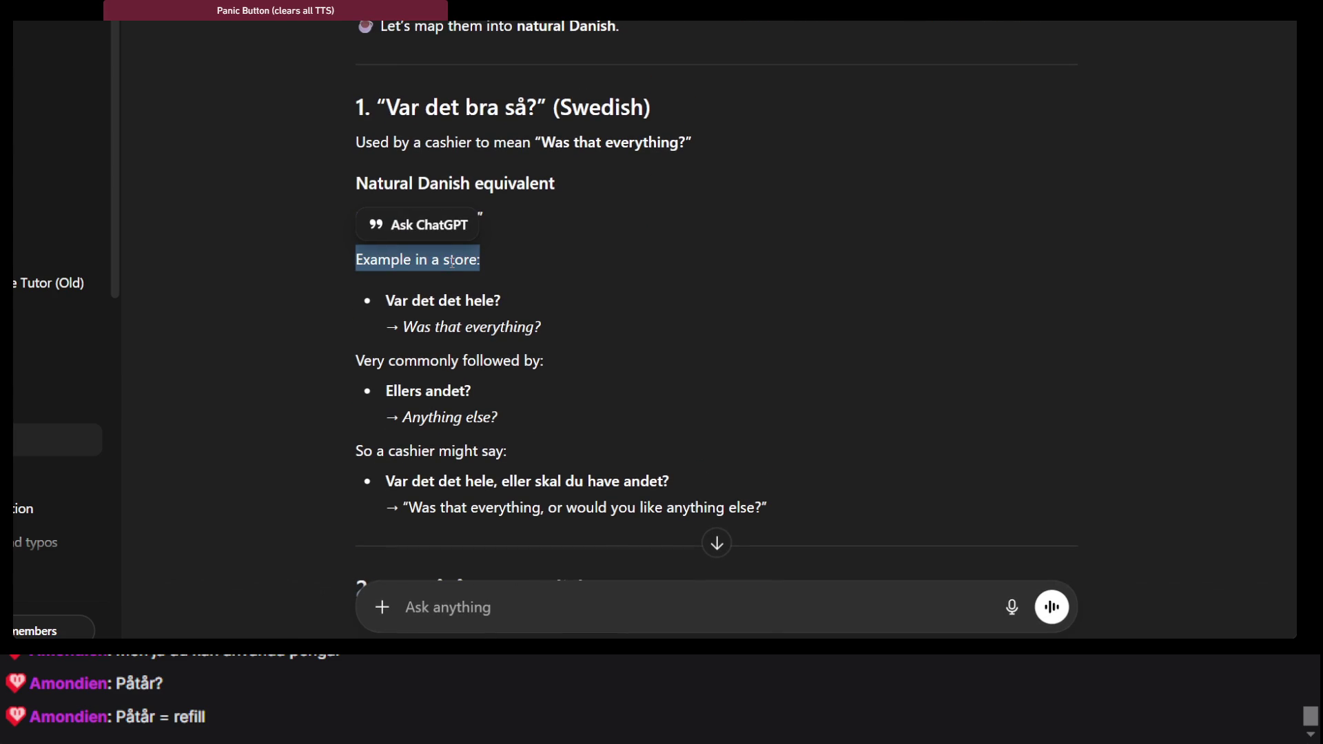
triple_click(472, 301)
key(ctrl+c)
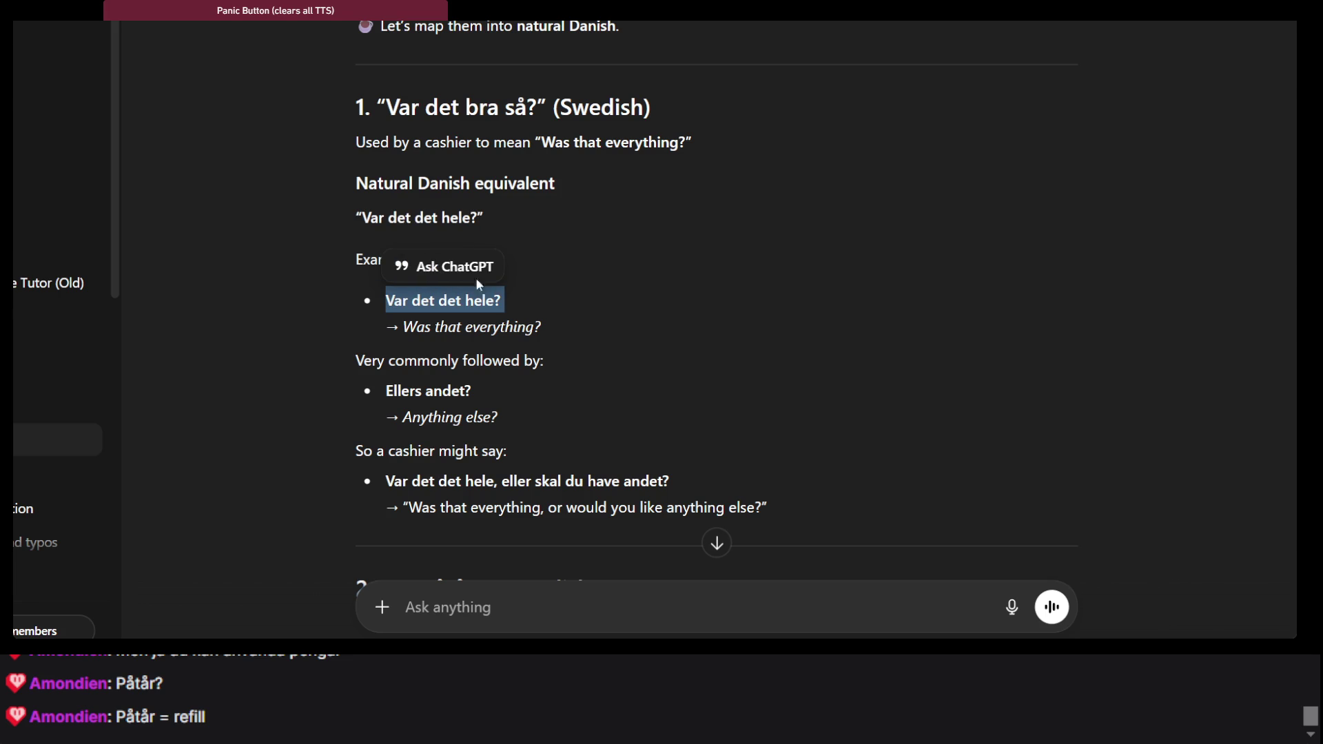
key(alt+Tab)
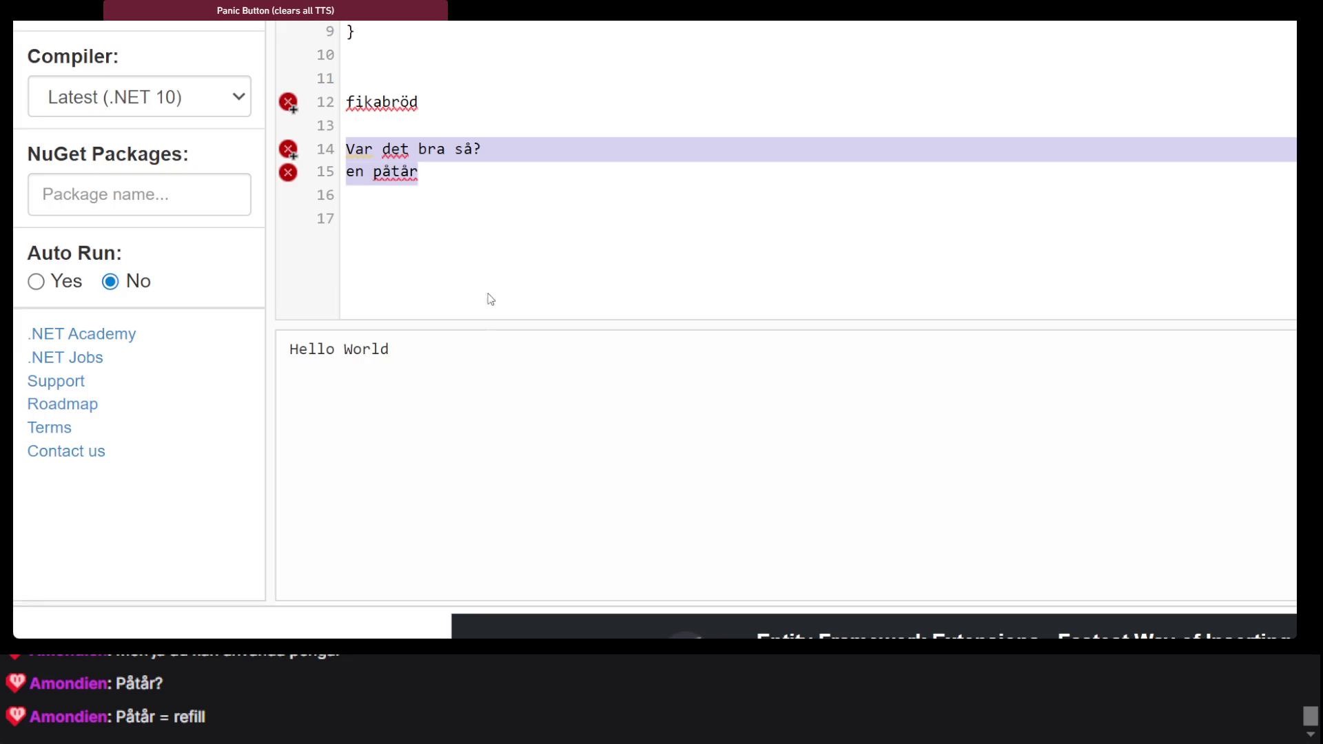
Paste 'Var det det hele?' after 'Var det bra så?' on line 14, separated by a dash
key(ctrl+v)
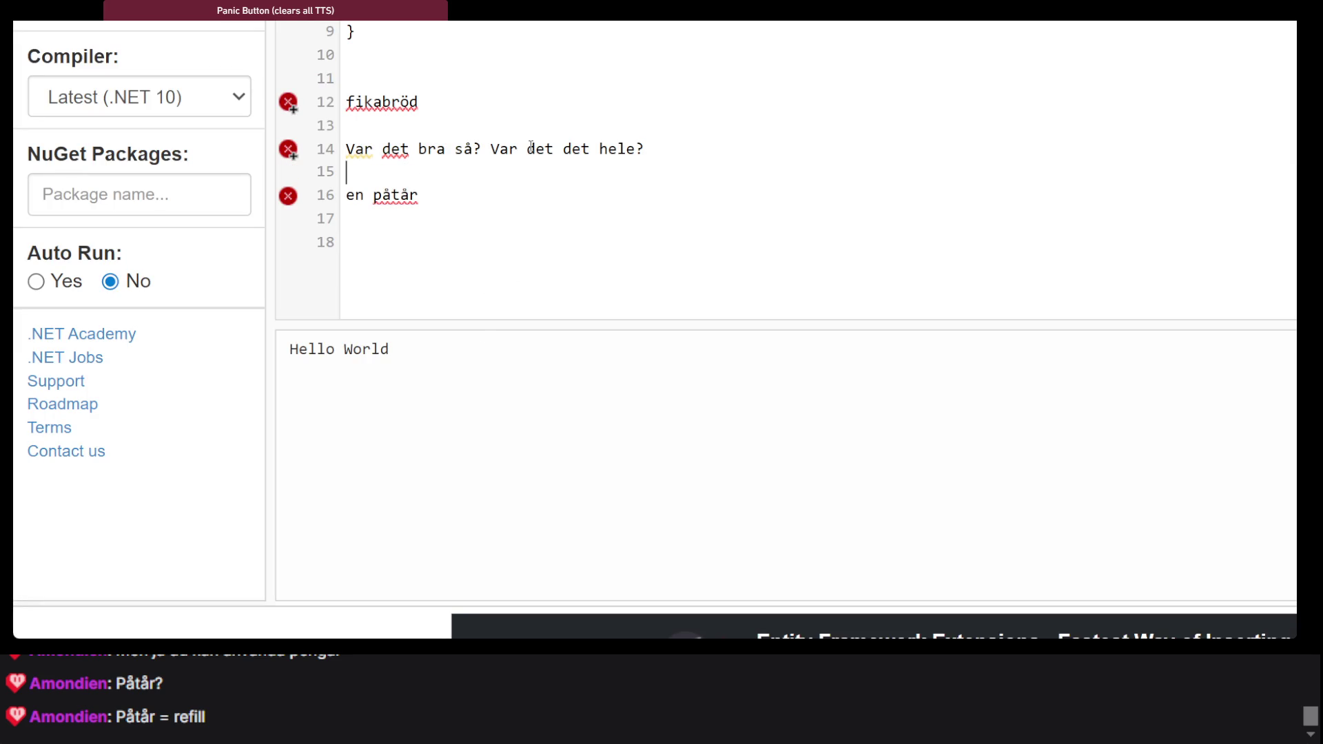
click(492, 149)
text(-)
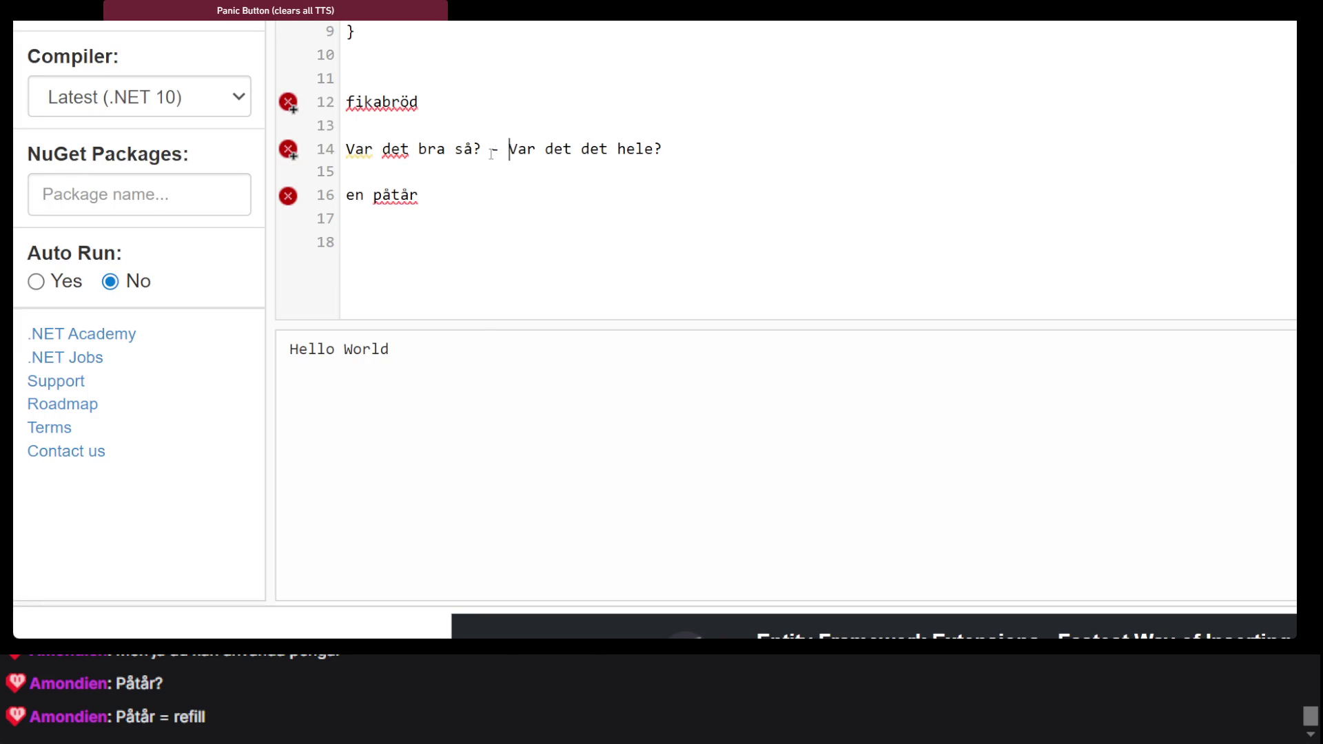
click(493, 258)
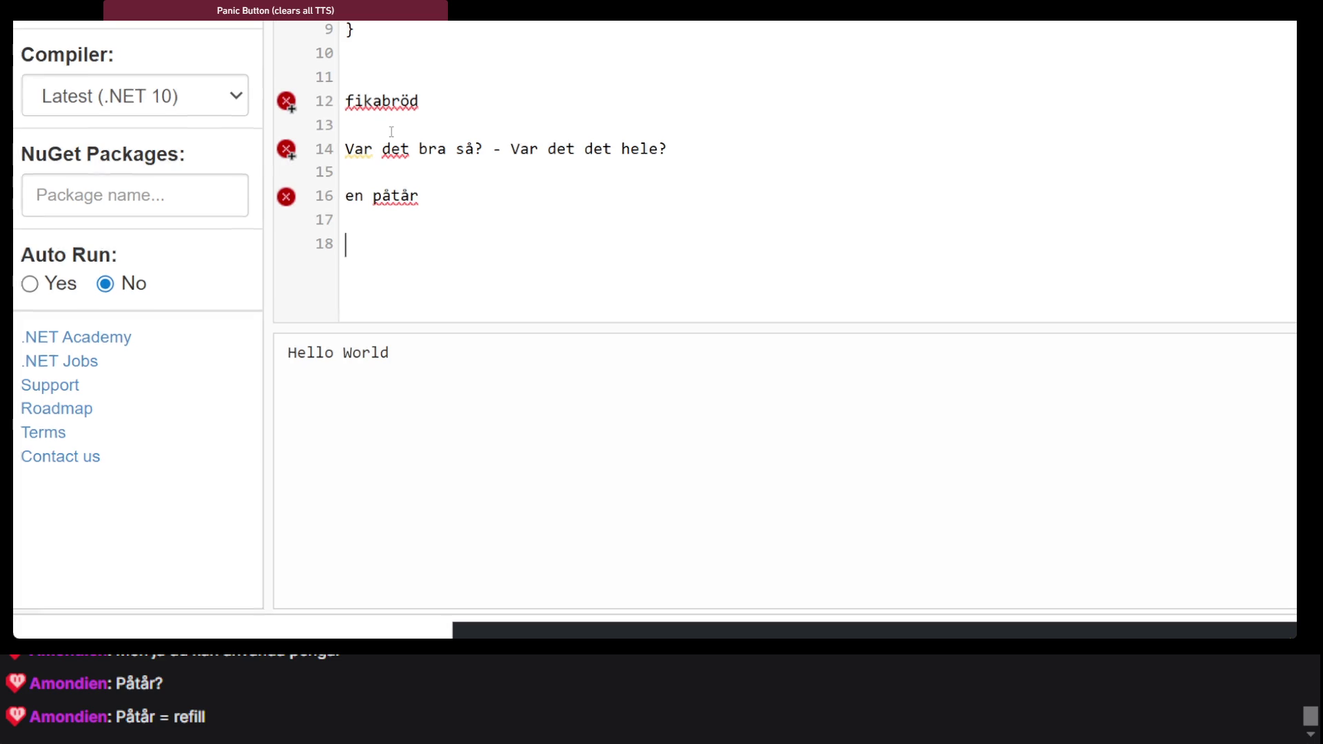
Check lines 14–15 through en påtår, then return to the ChatGPT conversation
mouse_move(353, 154)
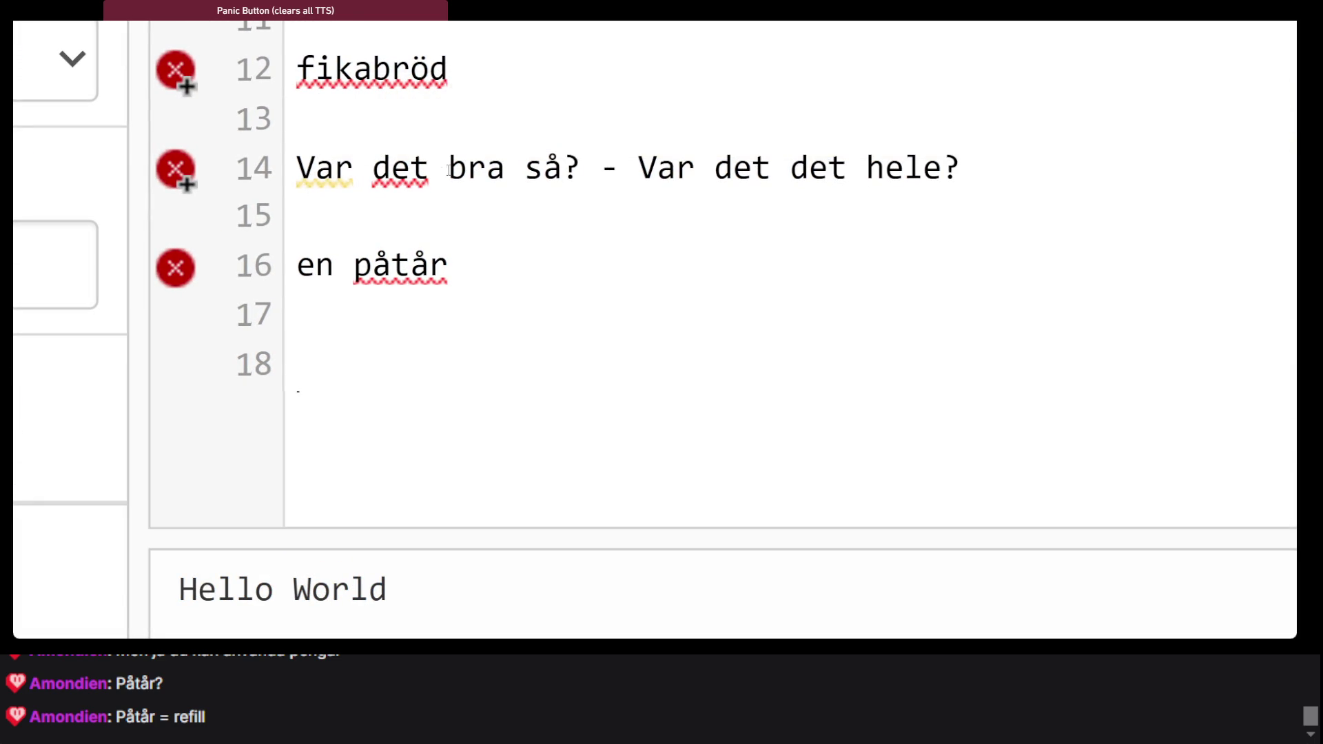
drag(581, 174, 251, 160)
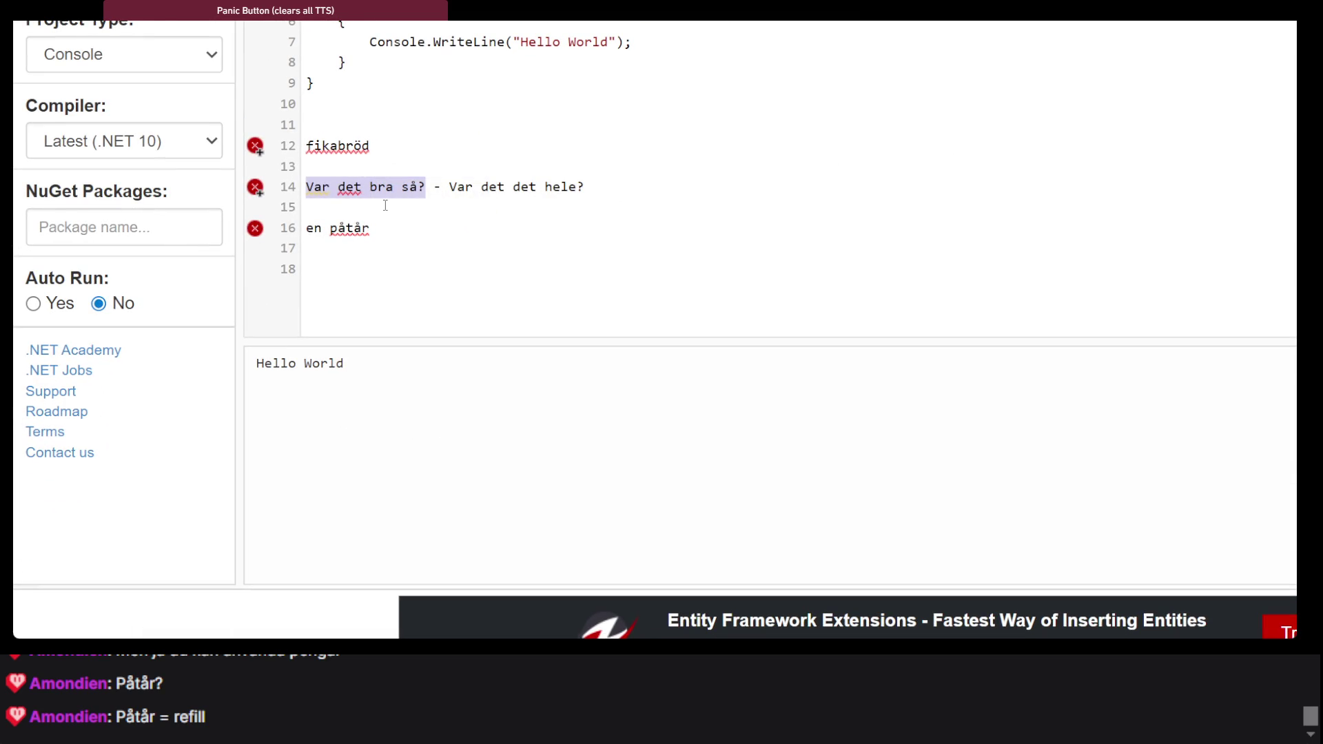
triple_click(414, 193)
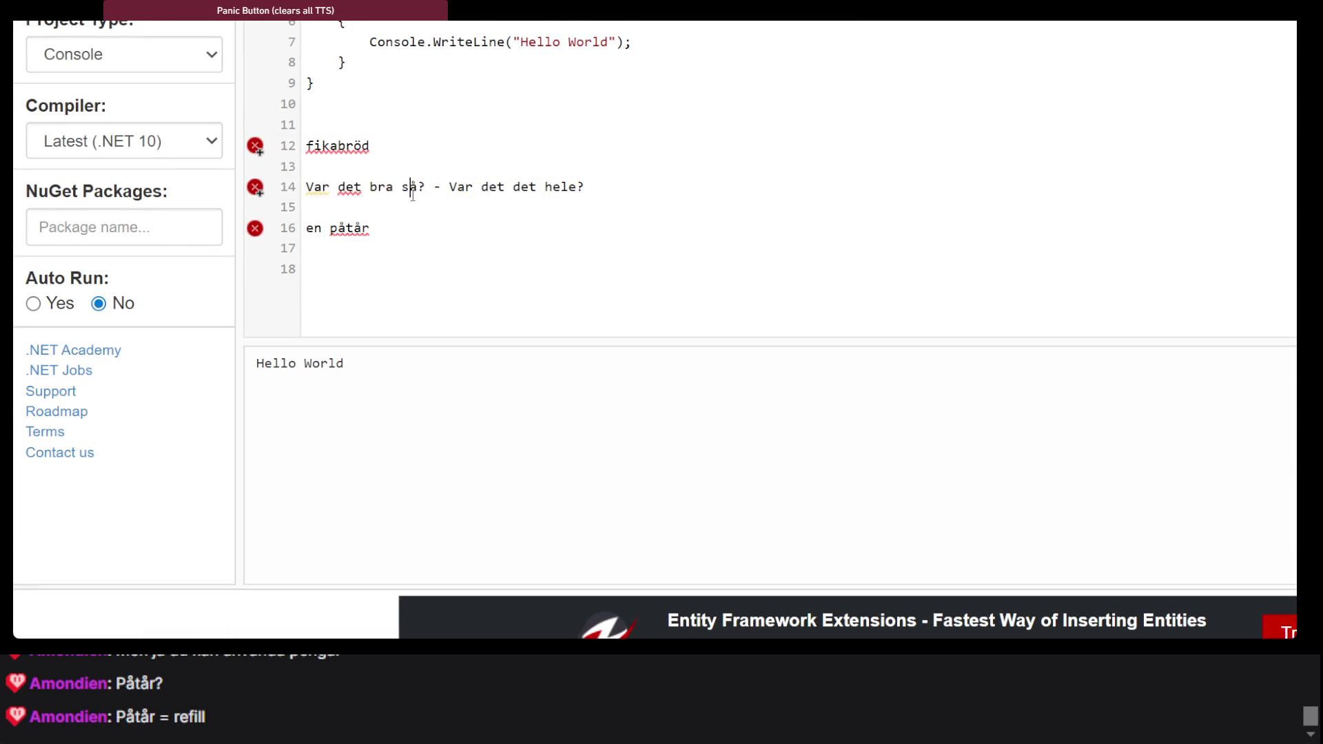
click(413, 195)
drag(392, 216, 410, 228)
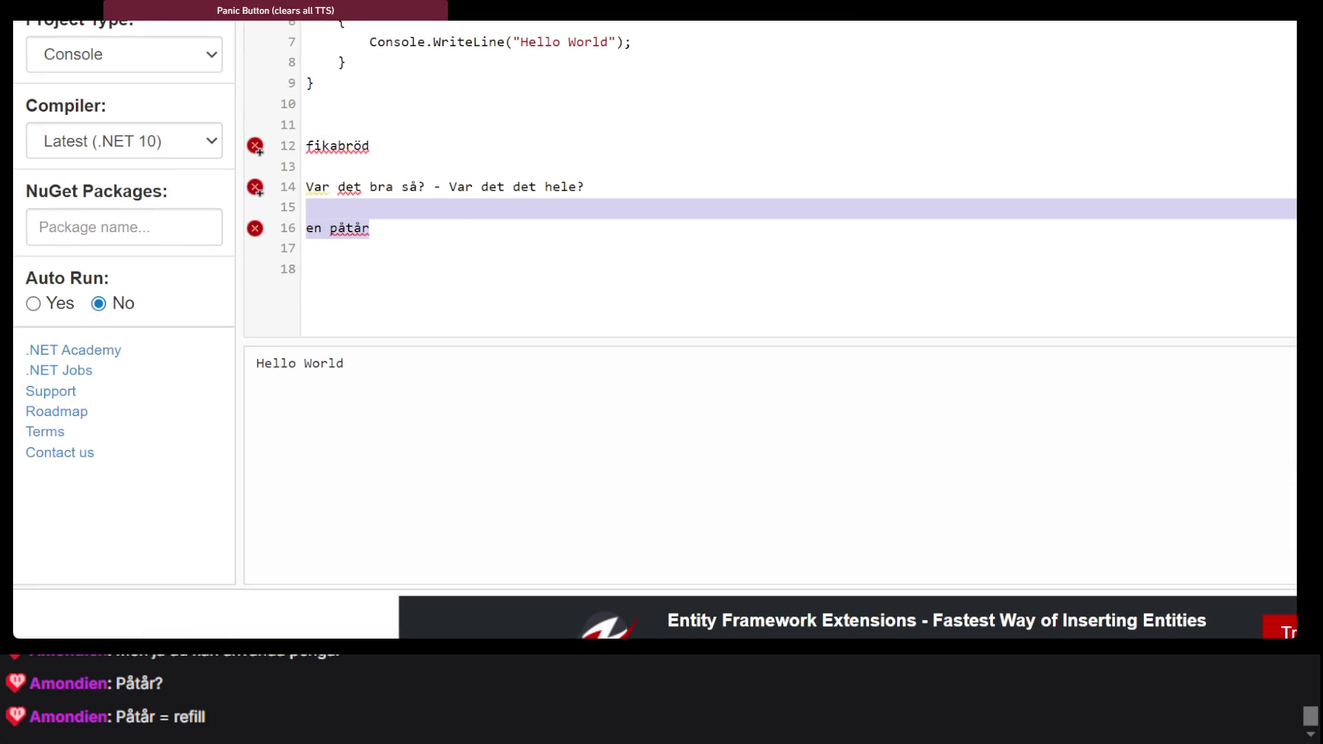
key(alt+Tab)
scroll(487, 367, down, 10)
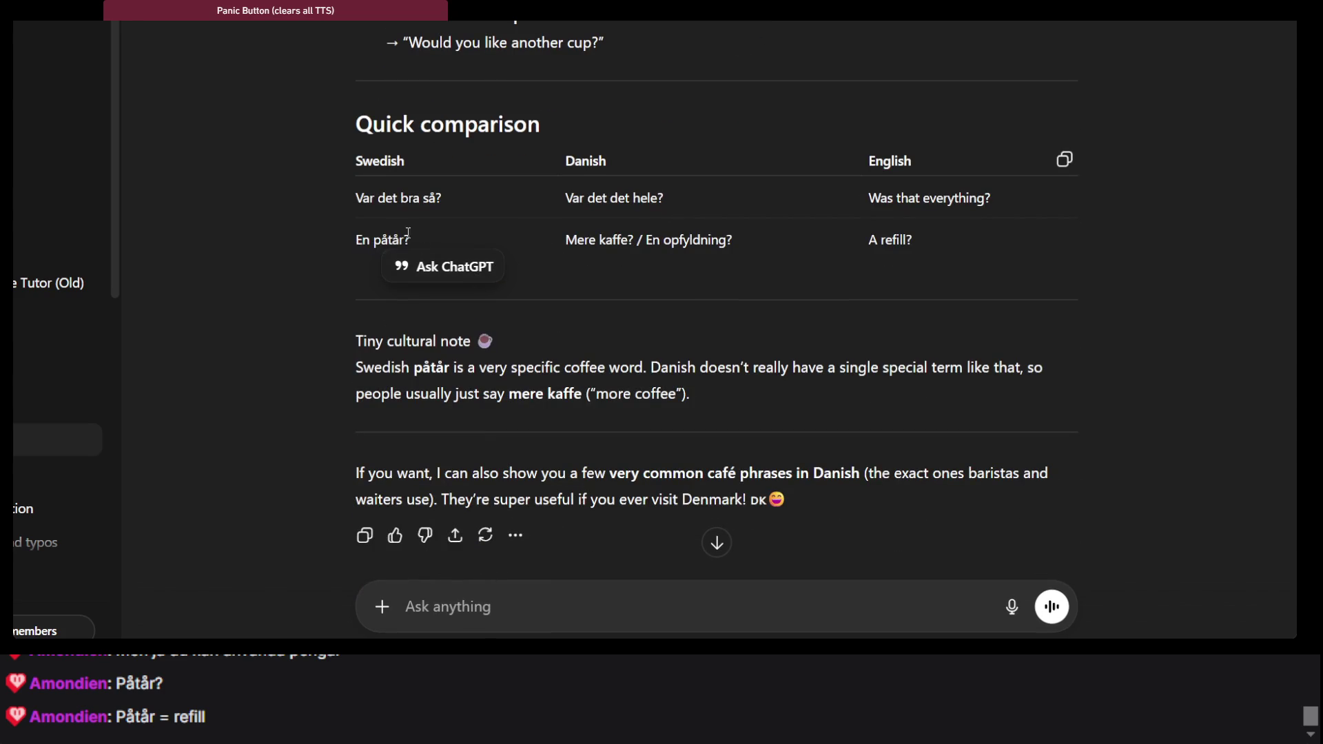
Copy 'En opfyldning' from ChatGPT's Danish equivalent and place the caret after en påtår
scroll(601, 233, up, 4)
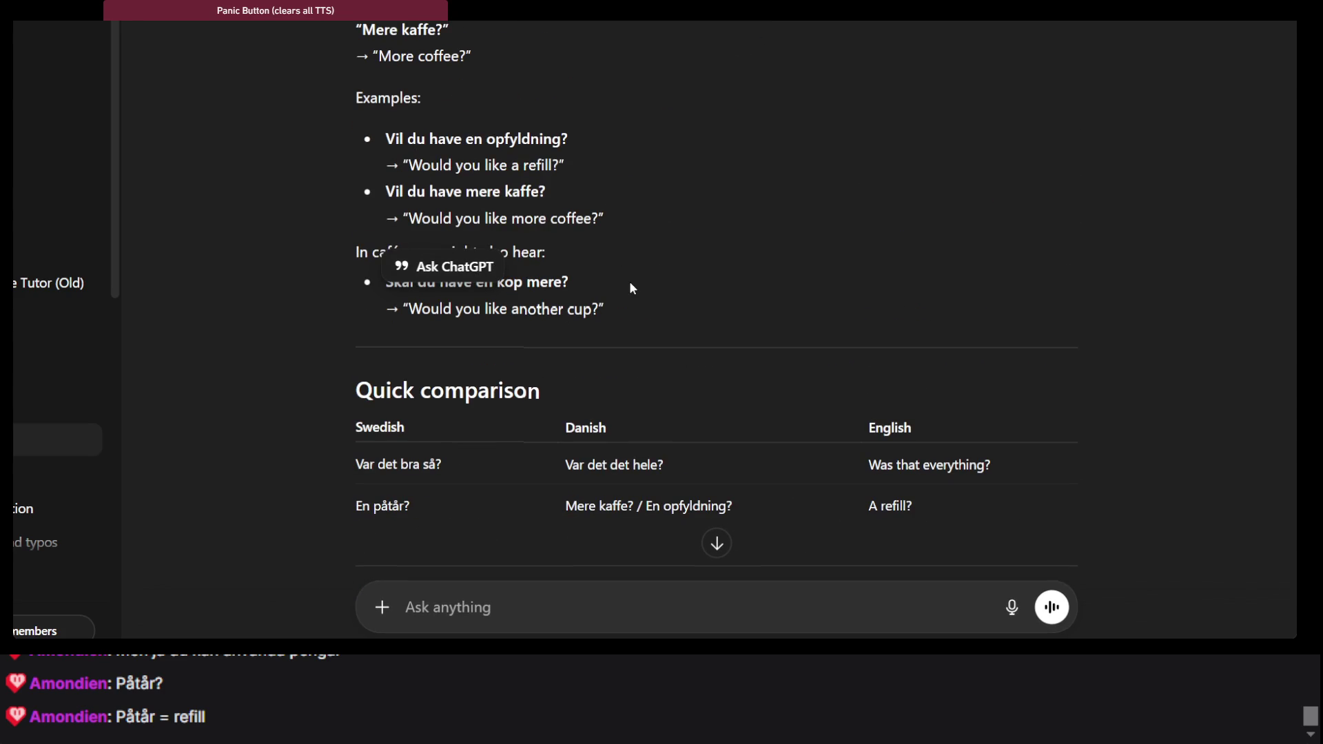
scroll(497, 152, up, 2)
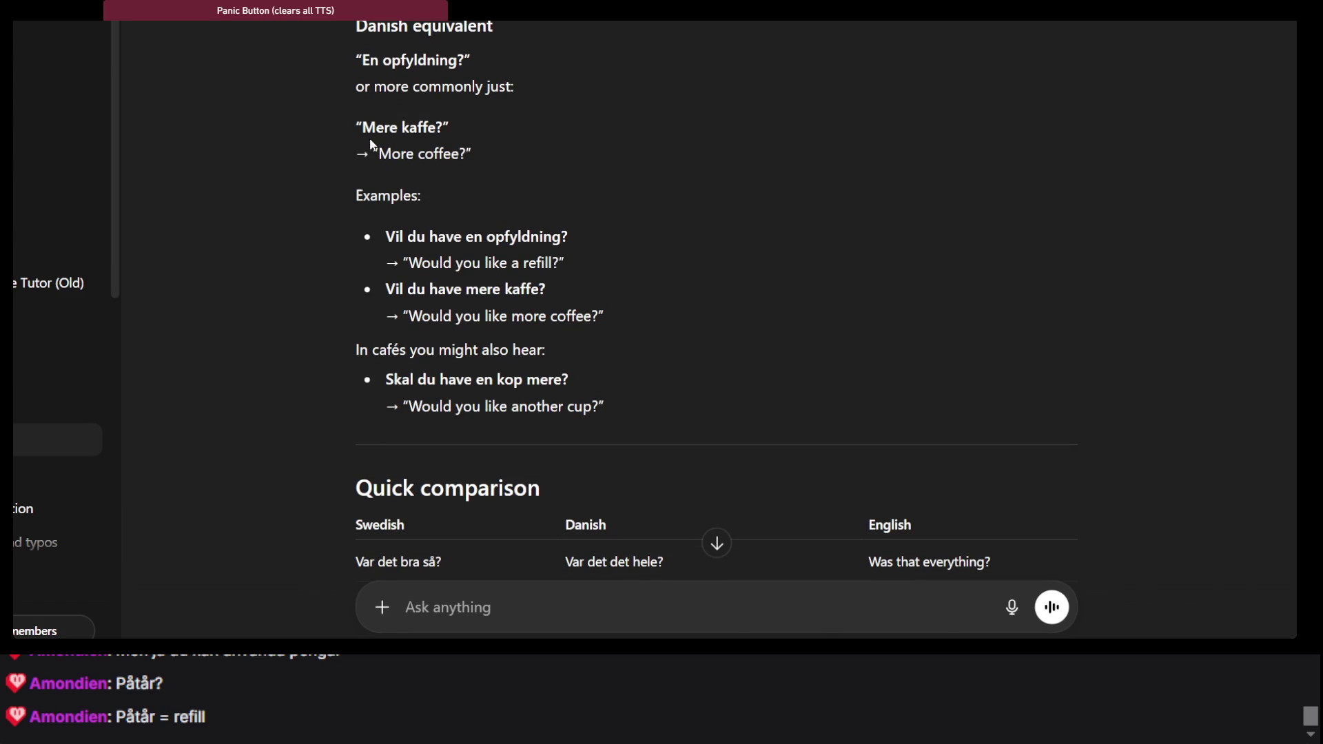
double_click(410, 66)
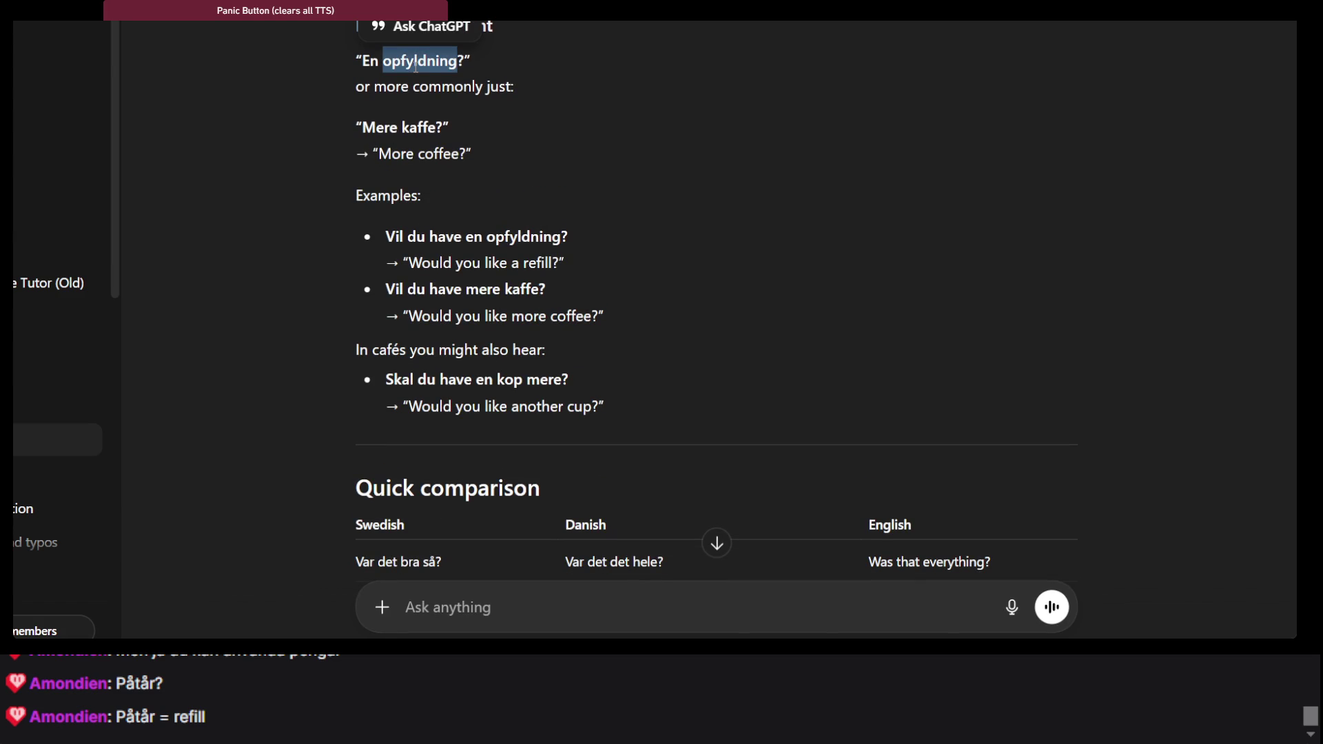
click(484, 59)
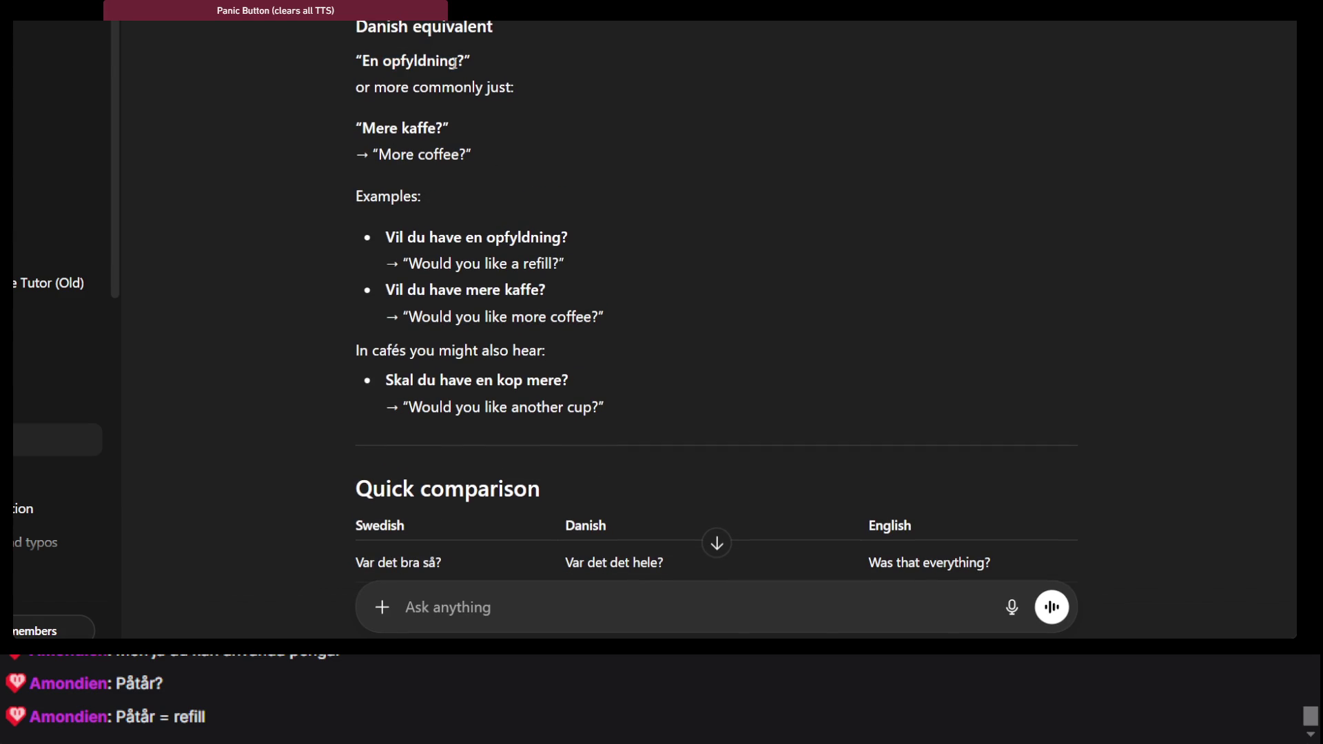
scroll(419, 105, up, 3)
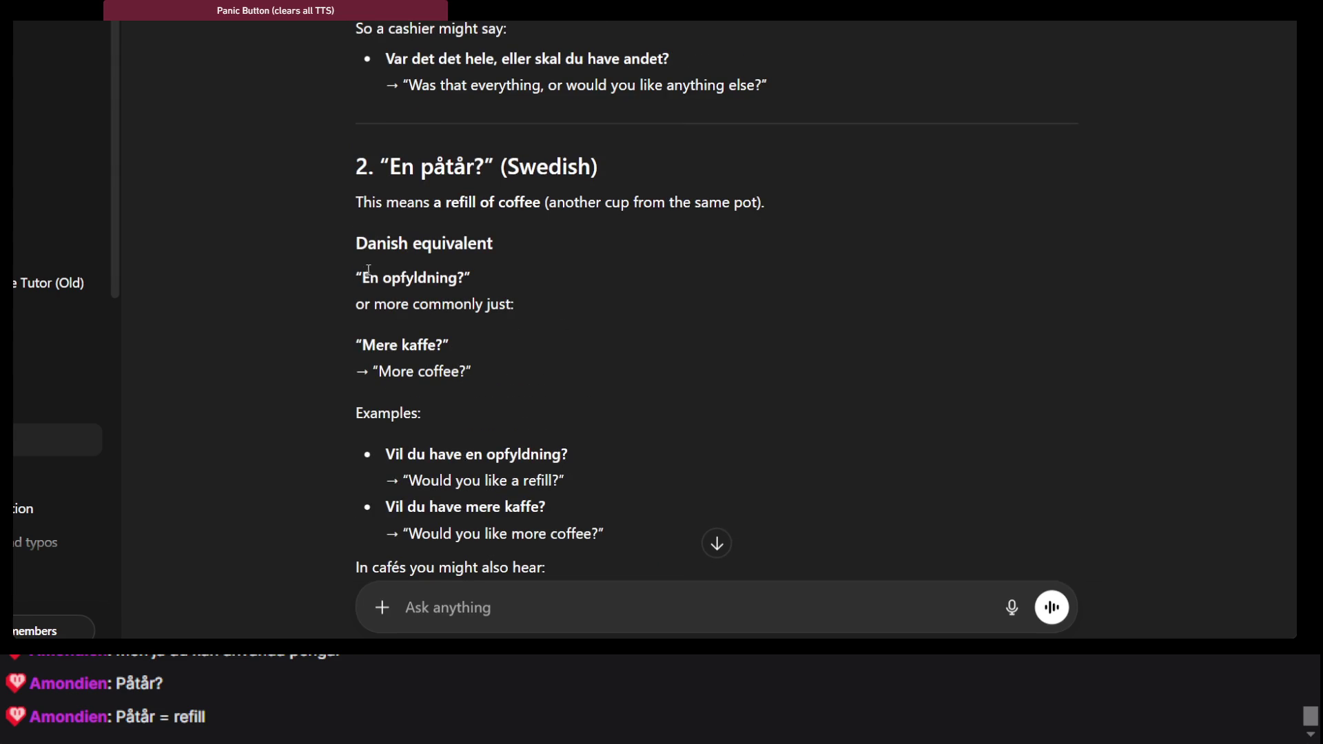
drag(363, 276, 440, 270)
key(ctrl+c)
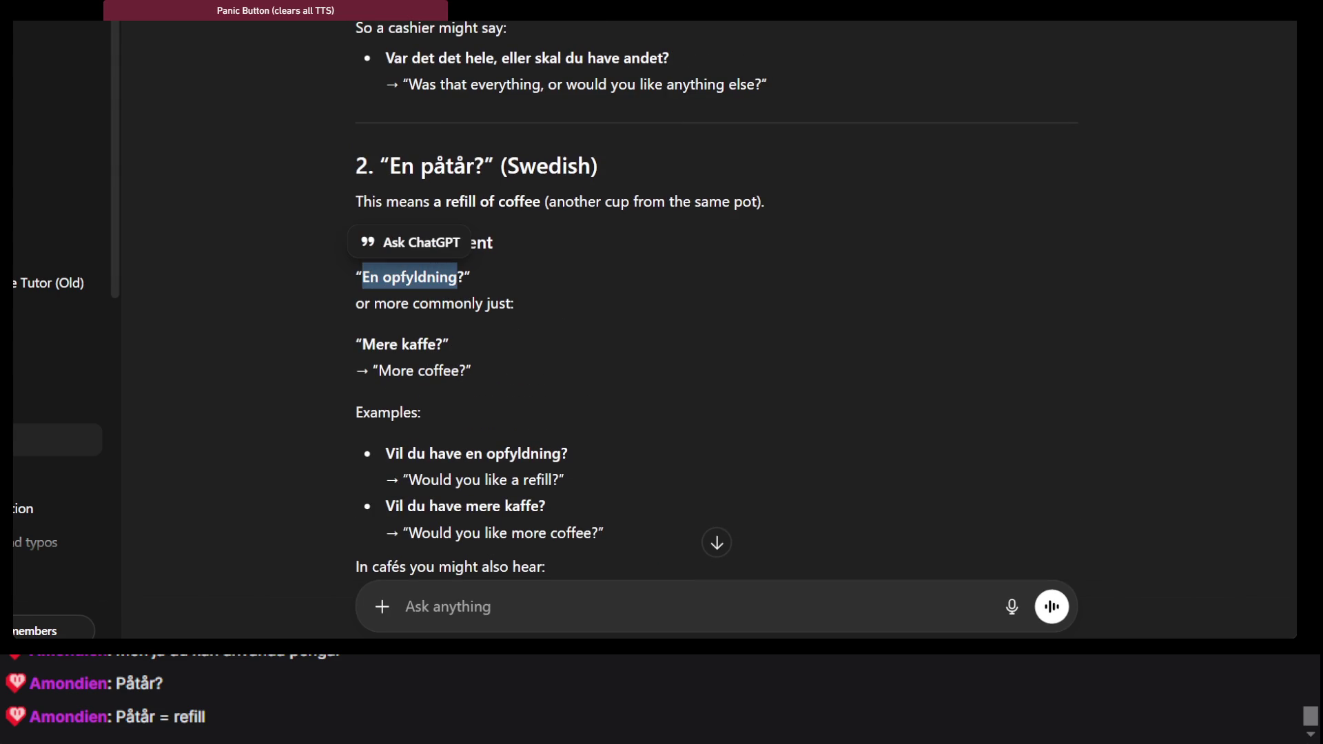
key(alt+Tab)
click(472, 232)
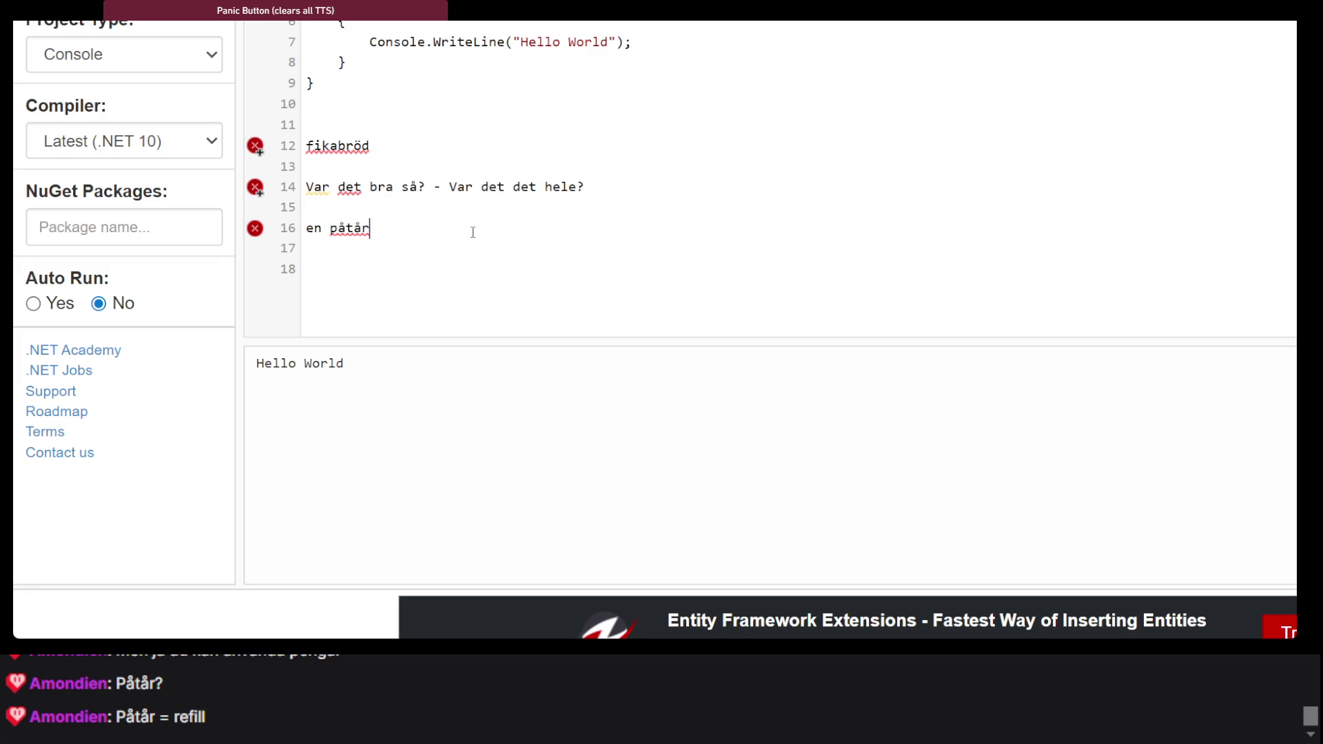
Add '- en opfyldning' after en påtår in lowercase and remove the blank line above
text( -)
key(ctrl+v)
double_click(401, 228)
text(en)
click(373, 209)
key(BackSpace)
Delete the Danish translations from lines 14 and 15, leaving only the Swedish phrases
click(496, 304)
drag(523, 232, 306, 187)
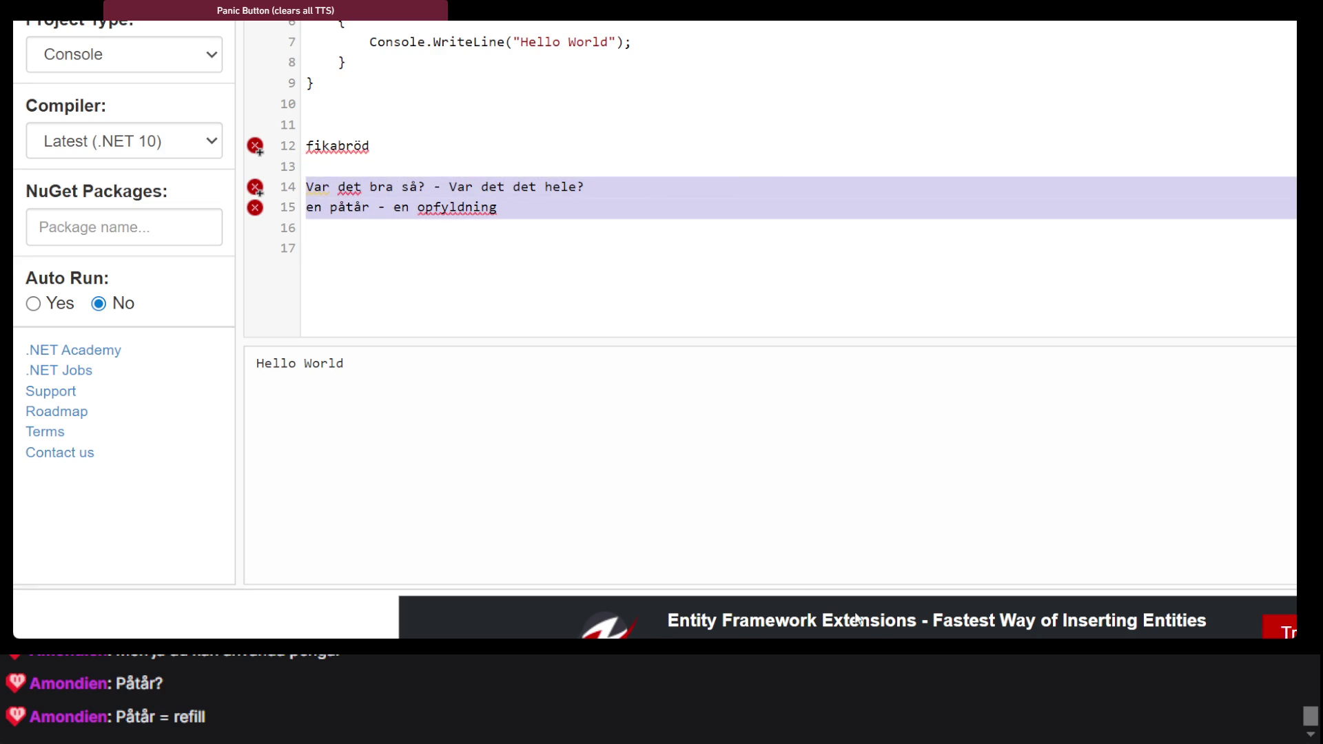
click(881, 626)
click(413, 186)
drag(516, 207, 397, 208)
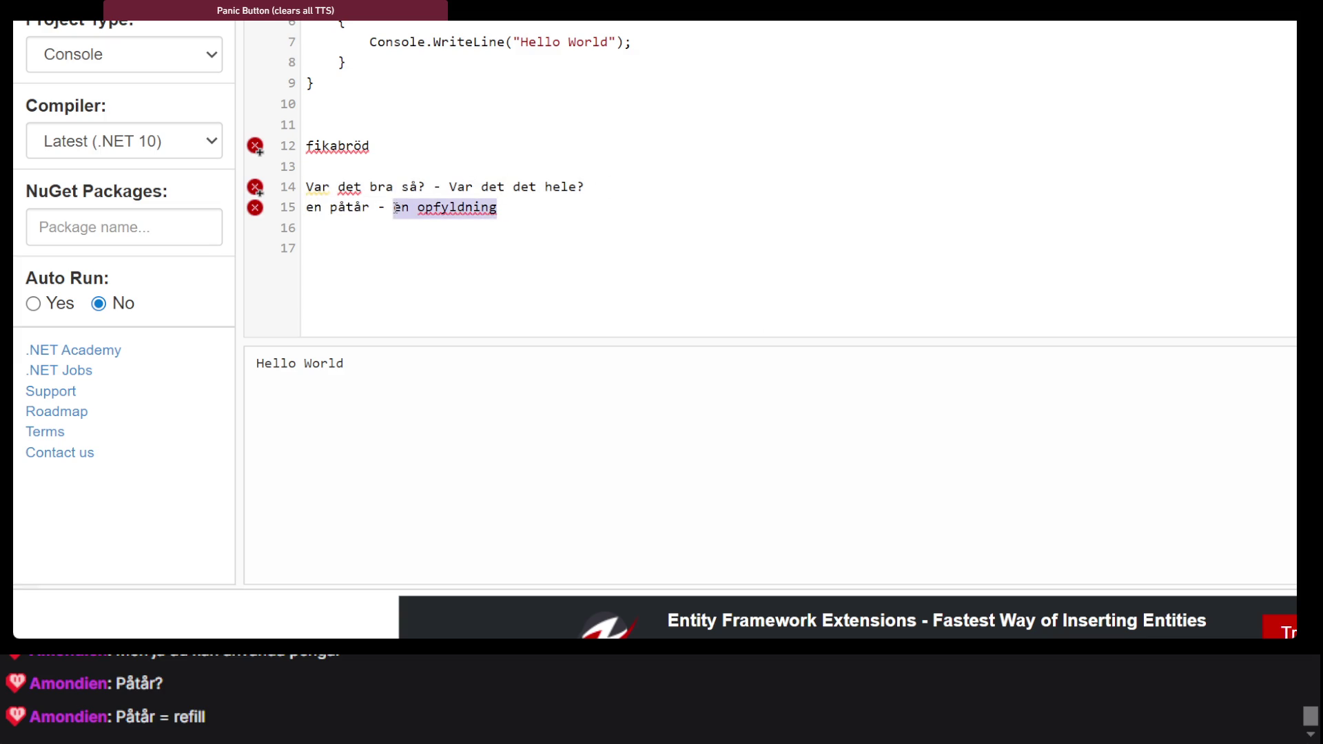
key(BackSpace)
key(BackSpace)
key(BackSpace)
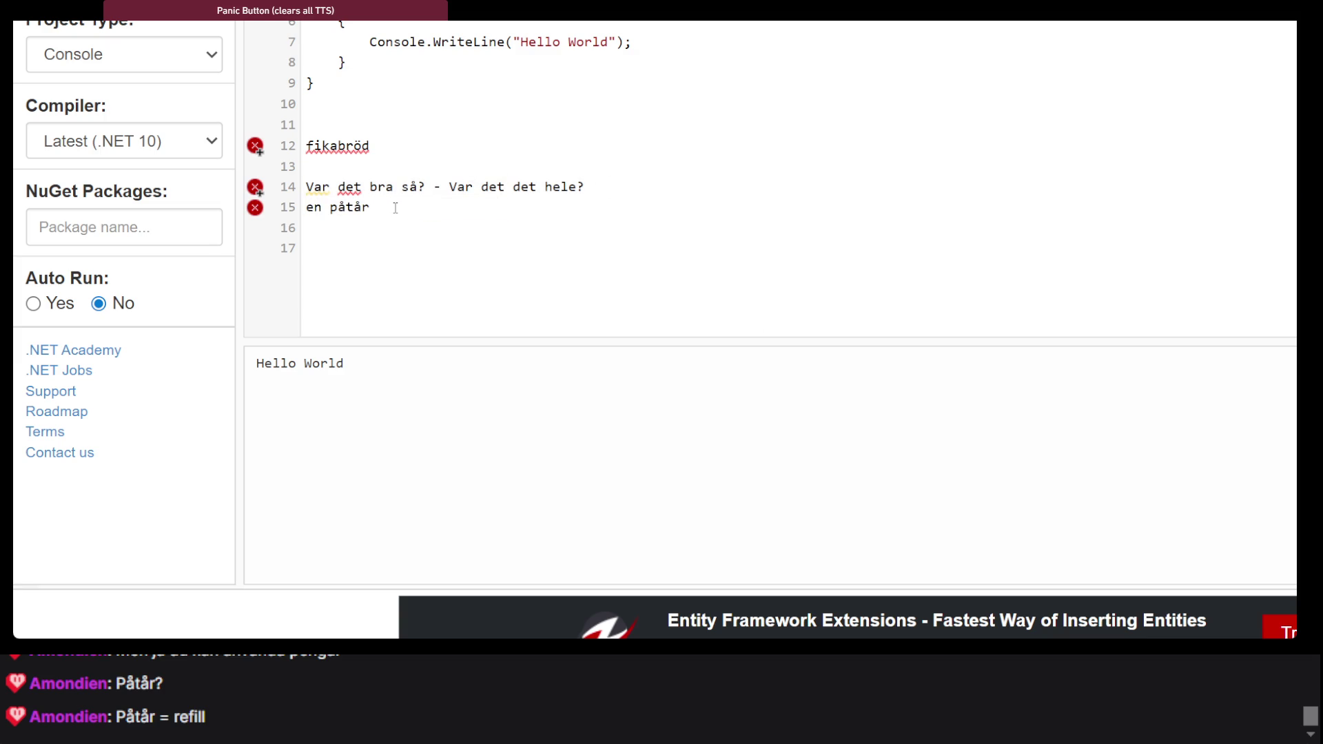
click(636, 182)
drag(585, 186, 424, 188)
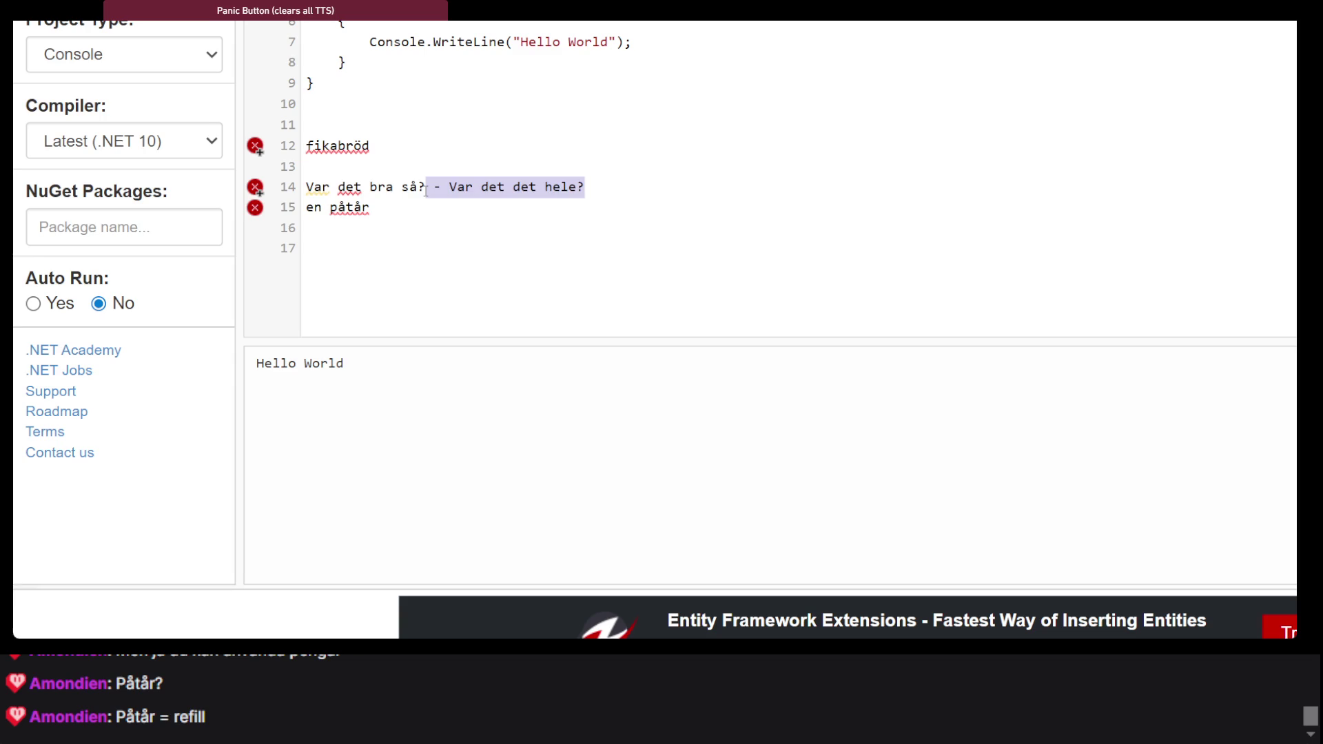
key(BackSpace)
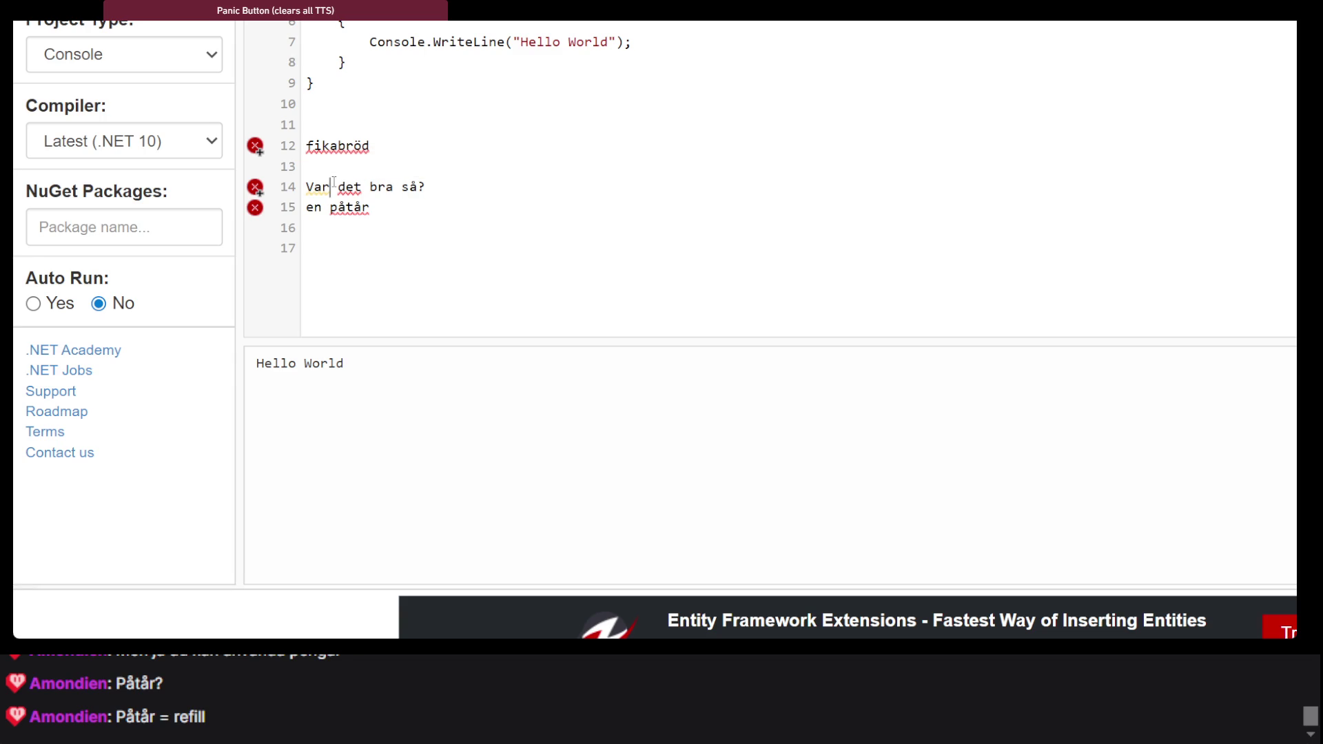
Remove the blank line above 'Var det bra så?' and switch to Khan Academy
click(378, 186)
click(307, 186)
key(BackSpace)
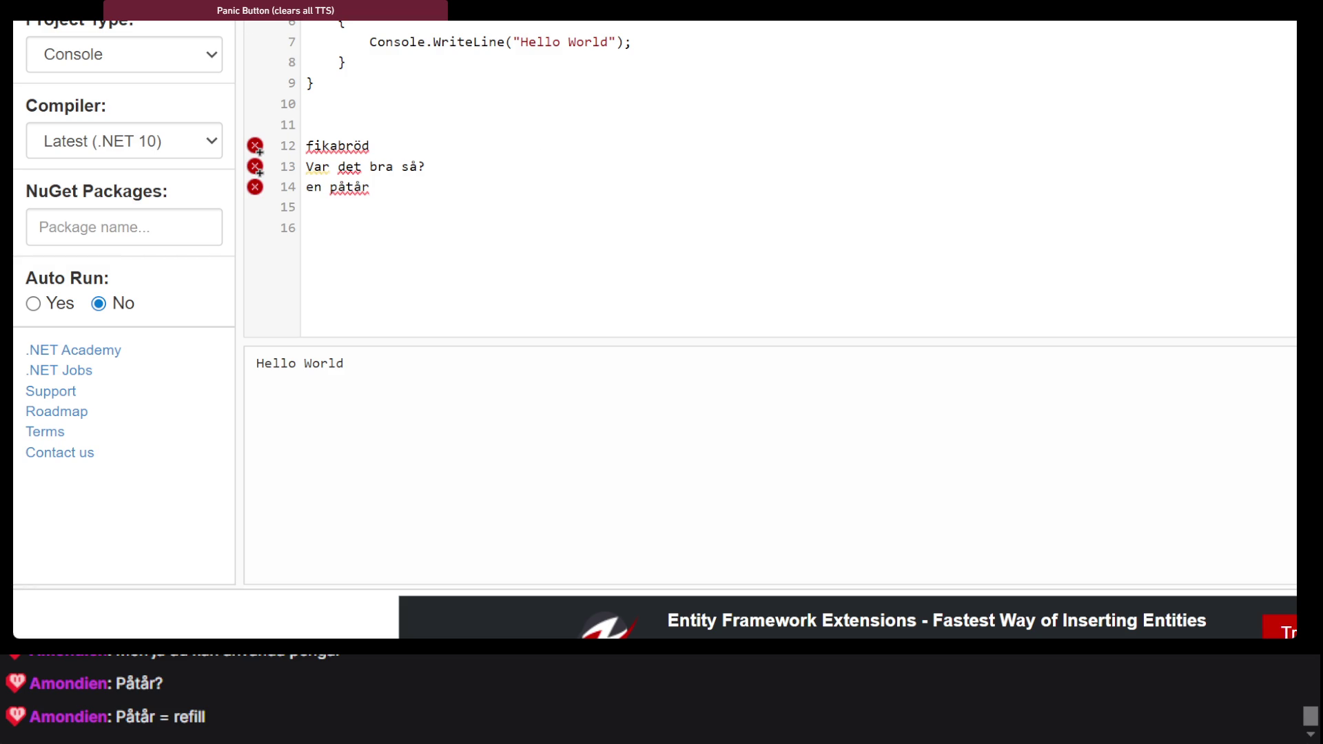
key(alt+Tab)
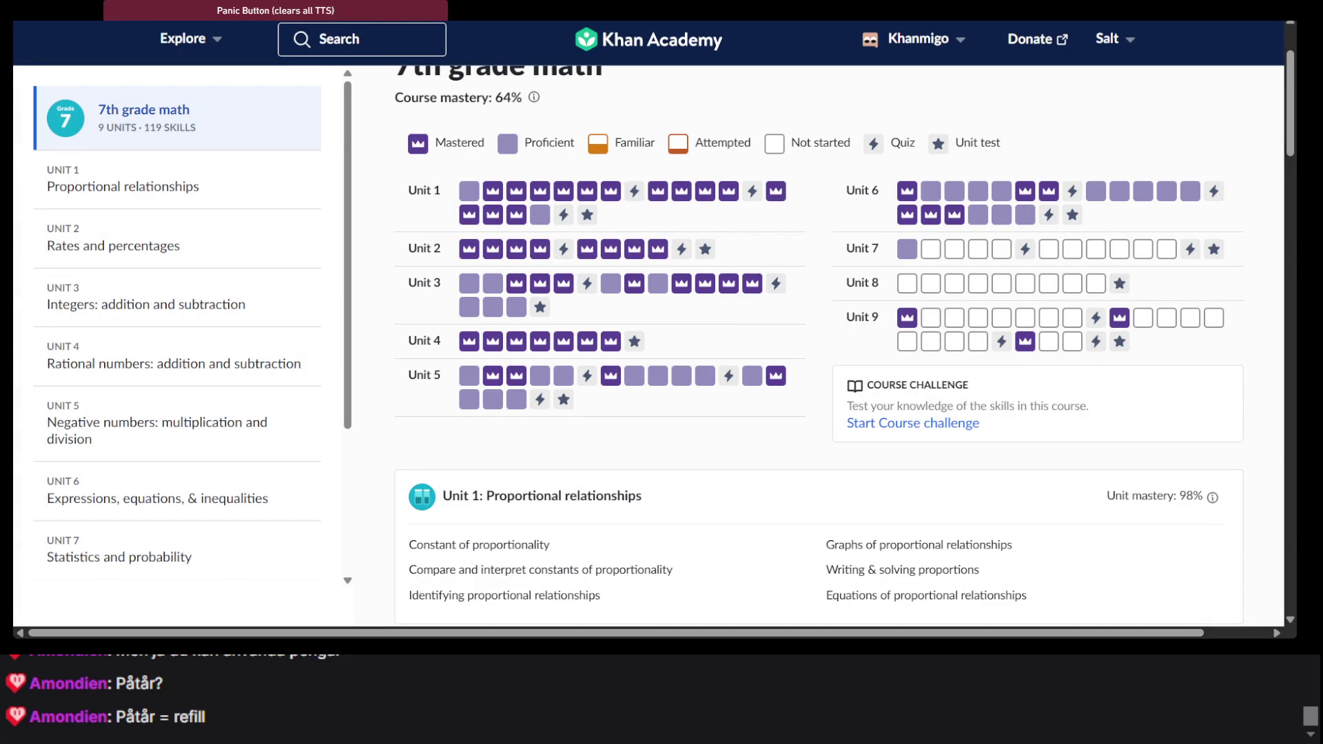
Switch from the Khan Academy course page back to the ChatGPT window
key(alt+Tab)
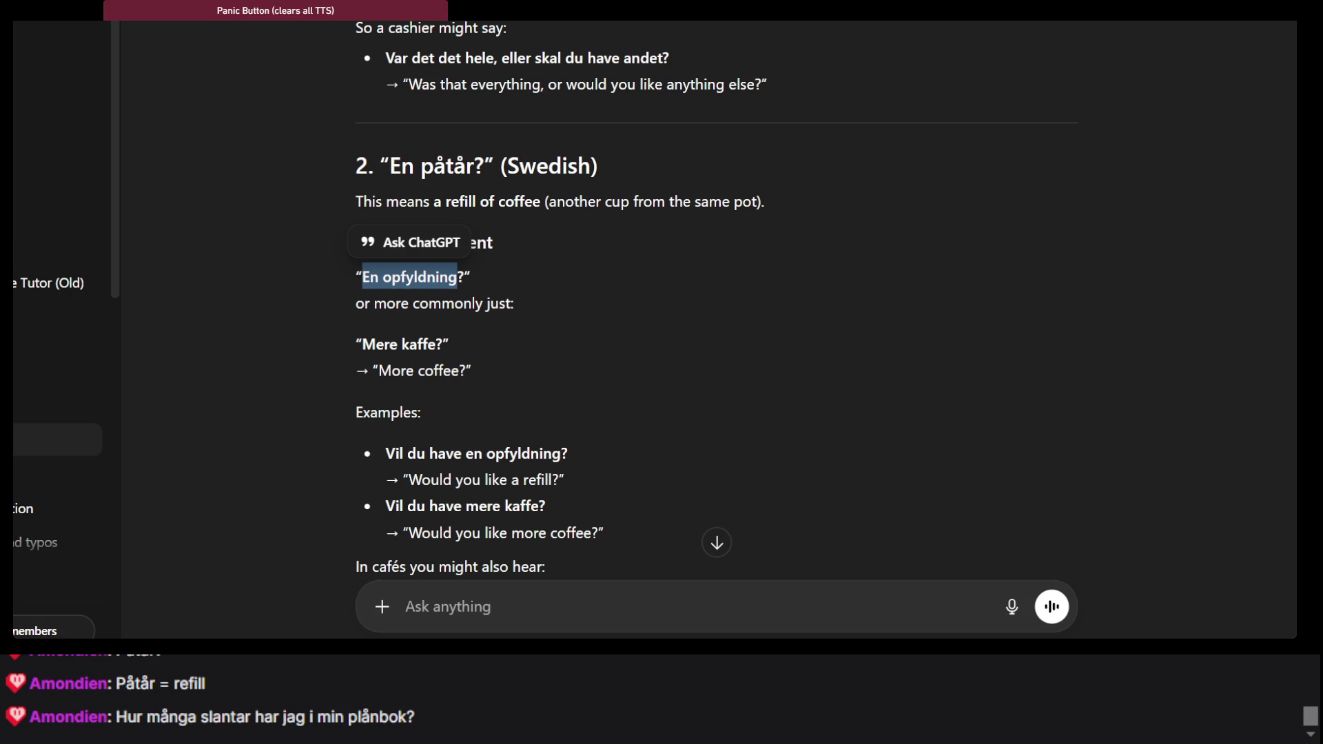
Replace DeepL's source text with 'Hur många slantar har jag i min plånbok?'
key(ctrl+Tab)
key(ctrl+Tab)
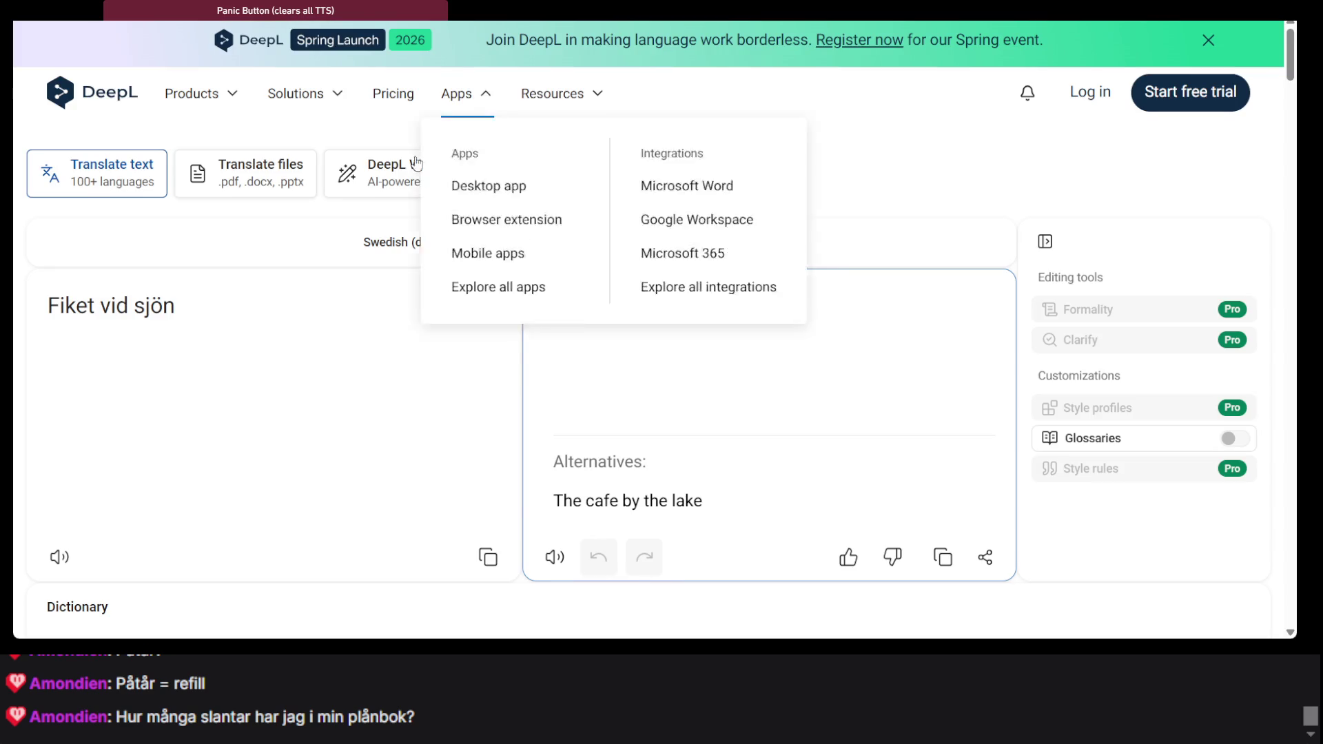
click(316, 337)
key(ctrl+a)
text(Hur många slantar har jag i min plånbok?)
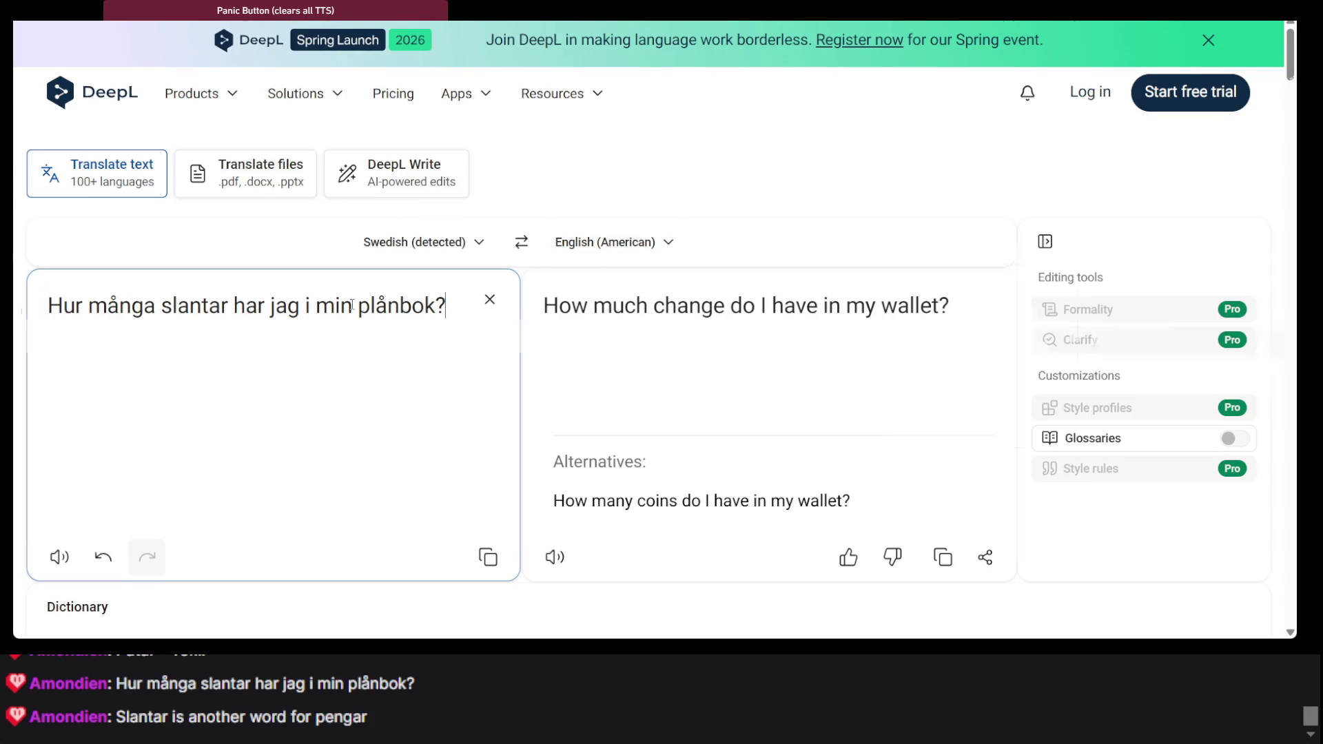
Inspect the words plånbok and slantar in the DeepL translation
drag(353, 305, 427, 305)
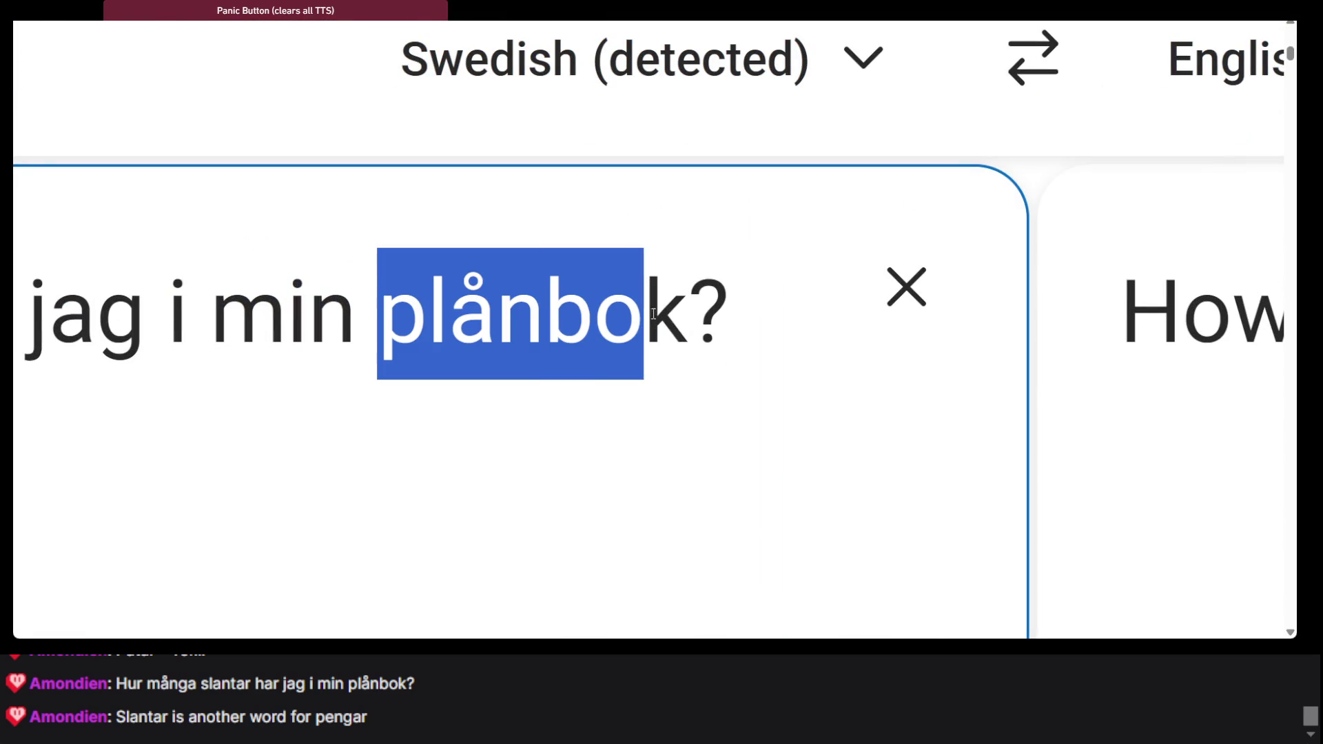
drag(653, 314, 689, 316)
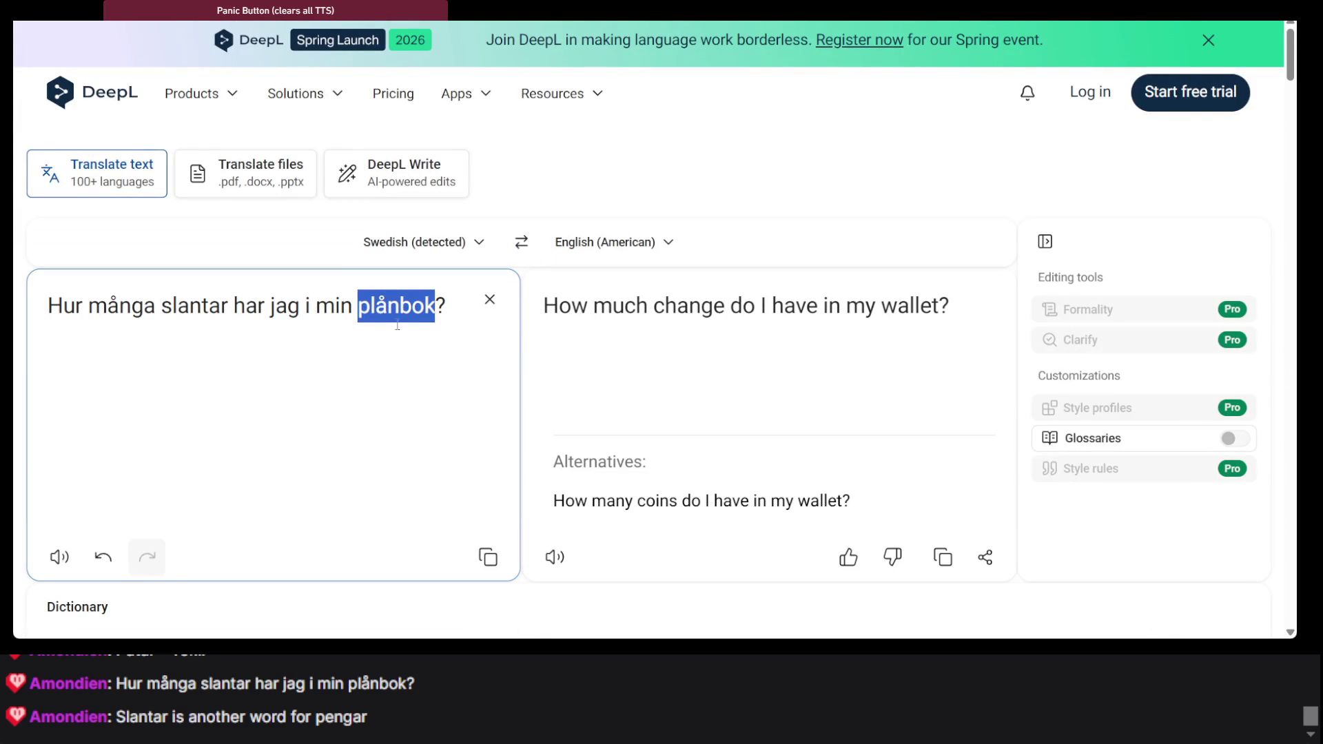
double_click(388, 319)
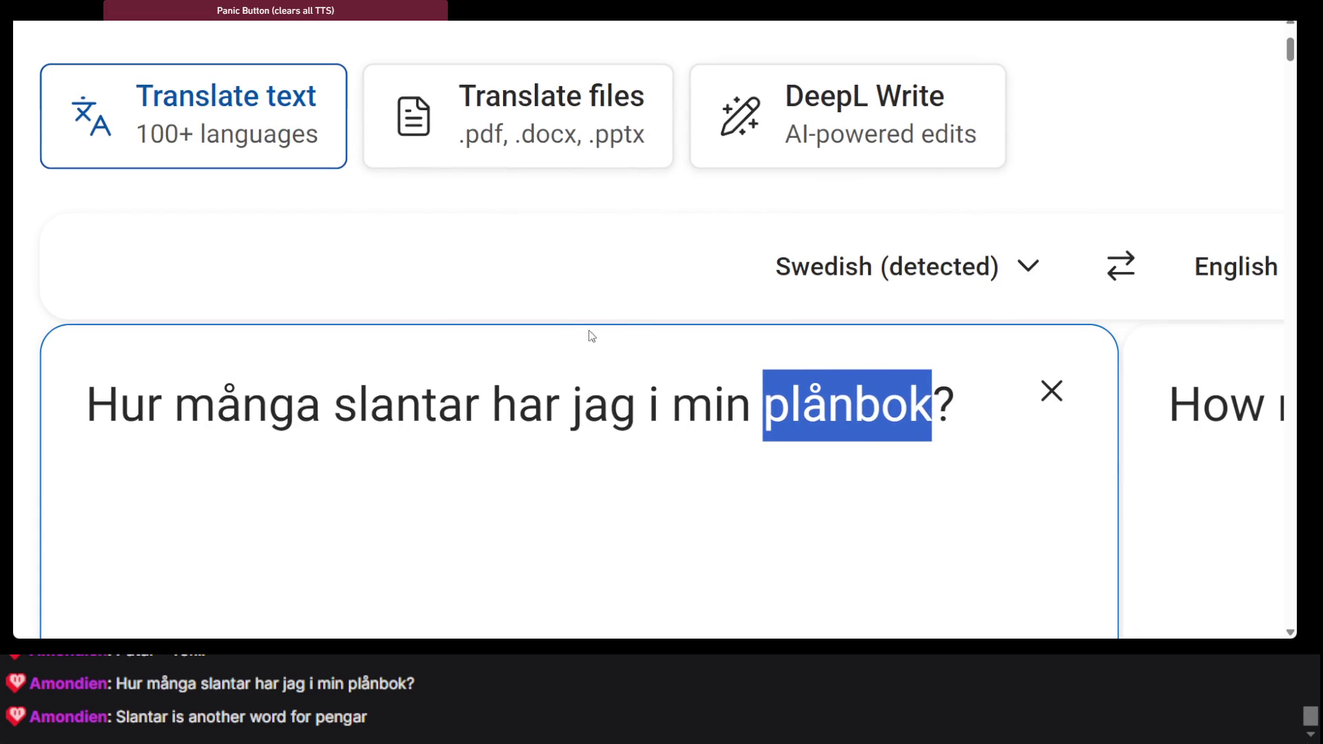
double_click(377, 400)
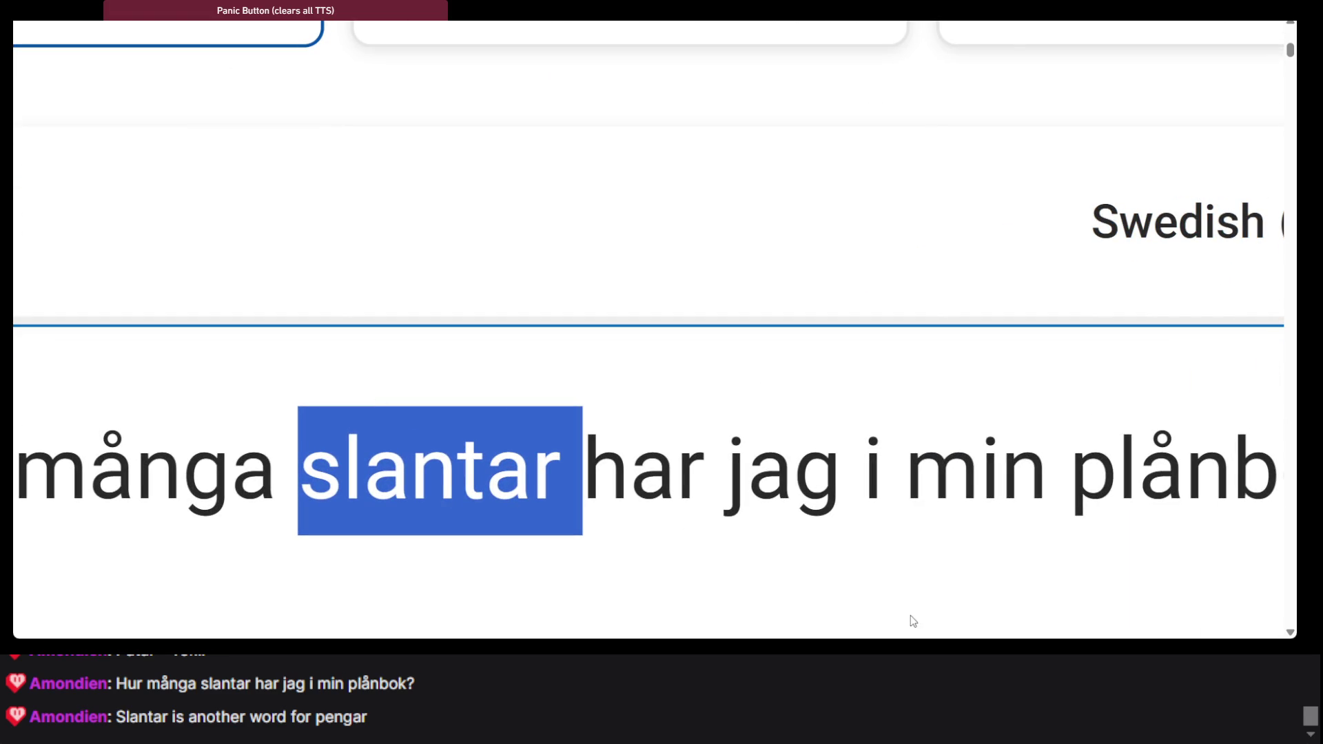
key(alt+Tab)
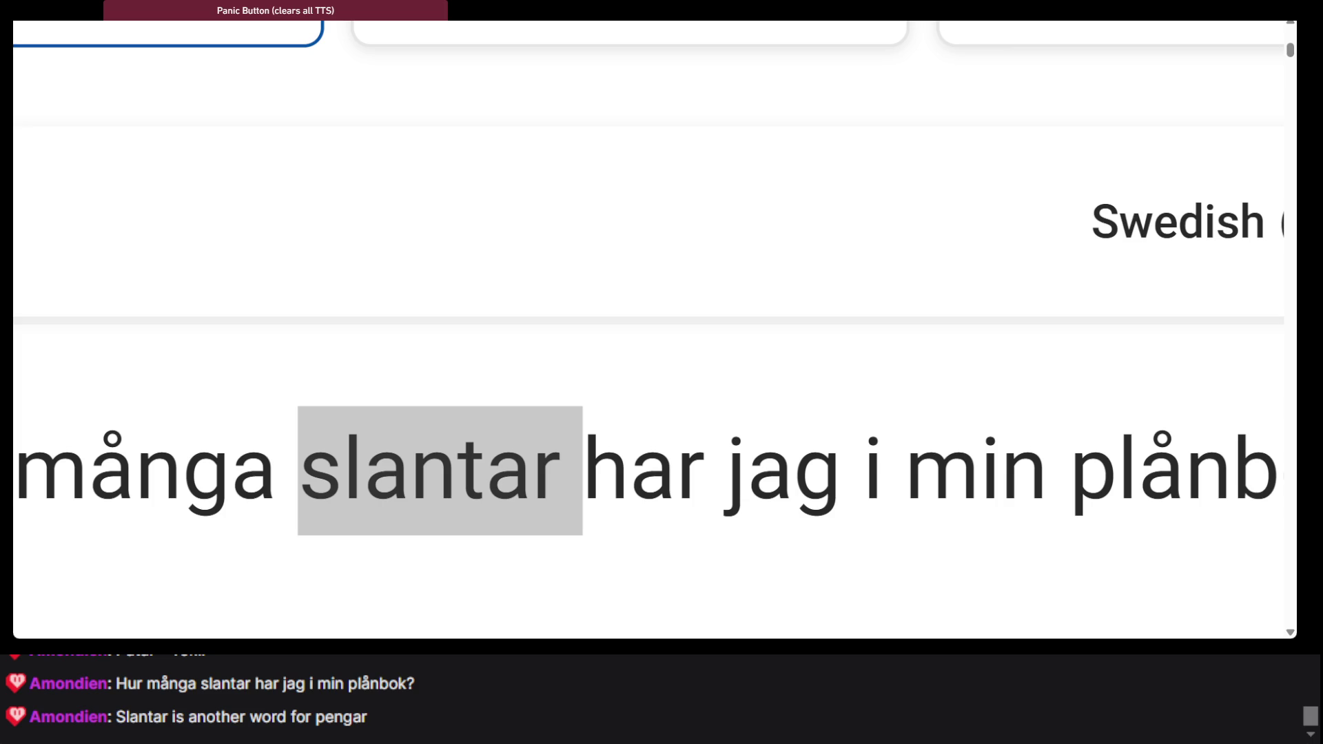
click(904, 469)
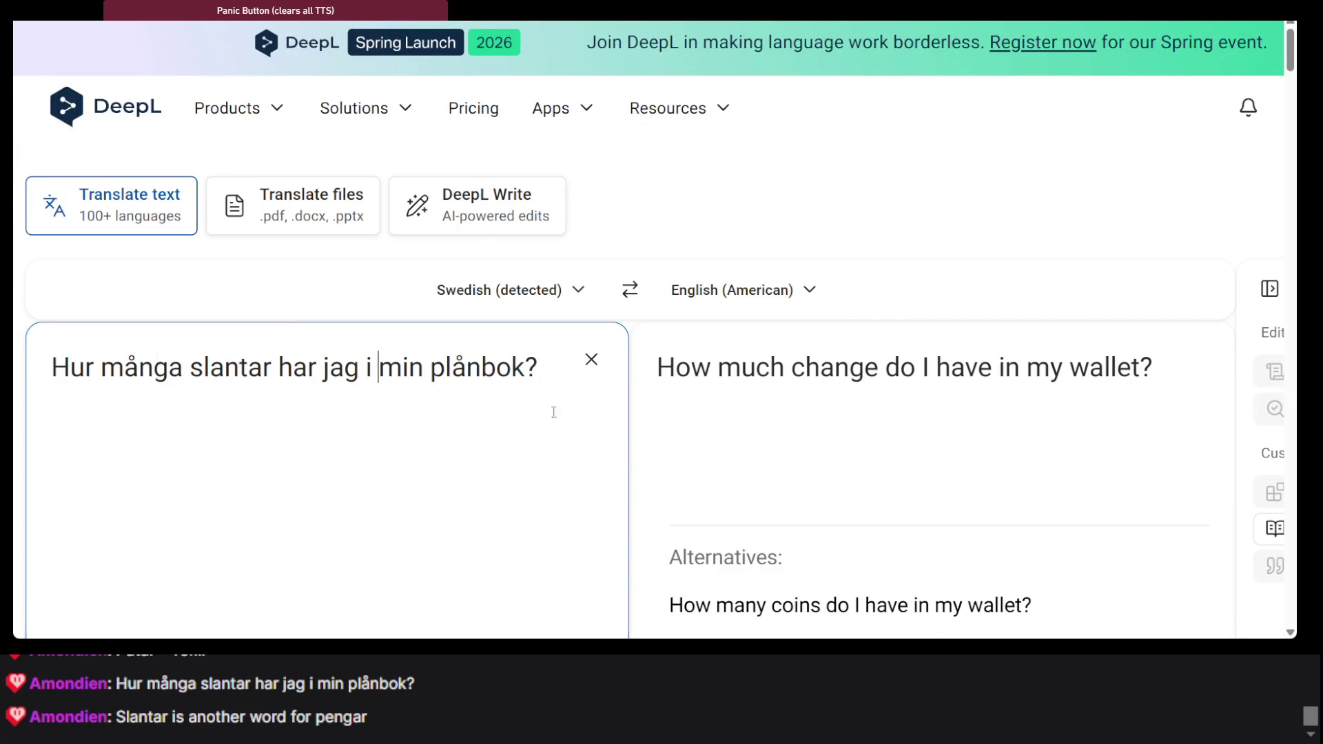
scroll(603, 413, down, 5)
Play the Swedish question aloud, recheck plånbok, and return to ChatGPT's Danish equivalent
click(65, 331)
scroll(311, 408, up, 3)
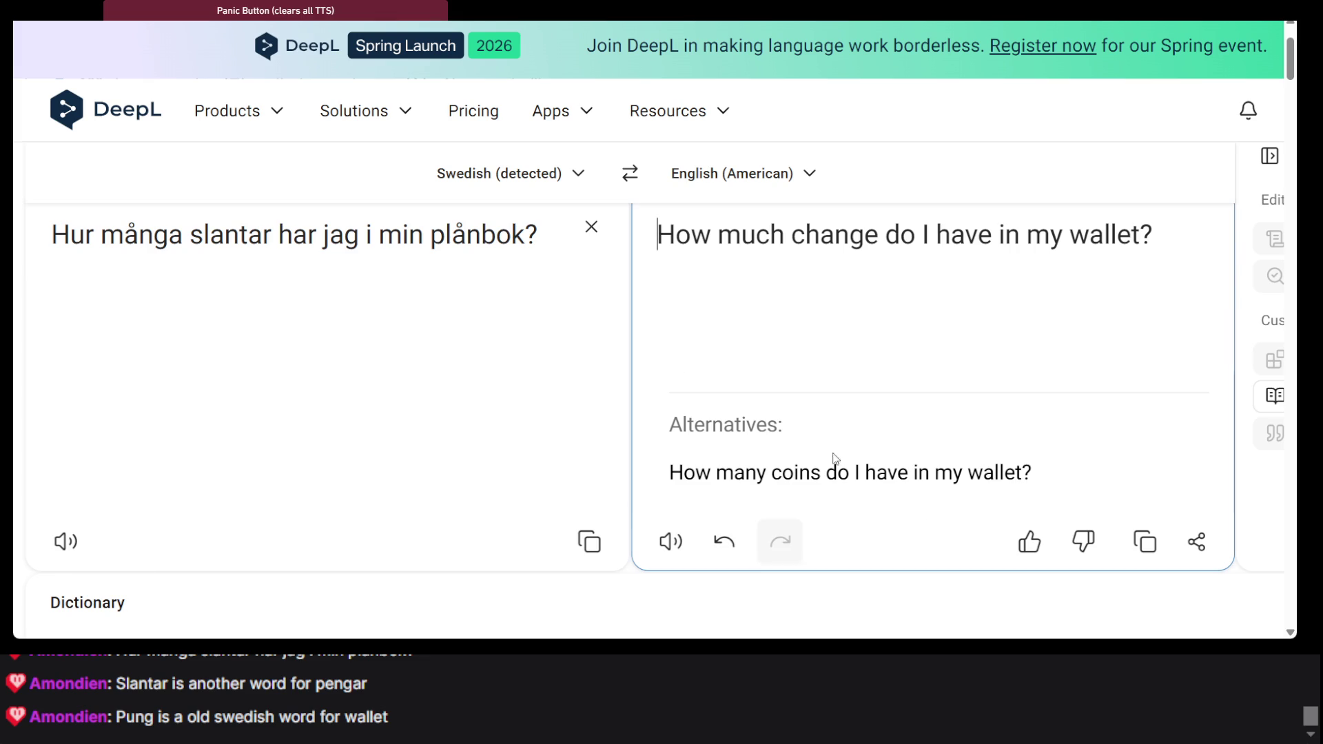
double_click(470, 252)
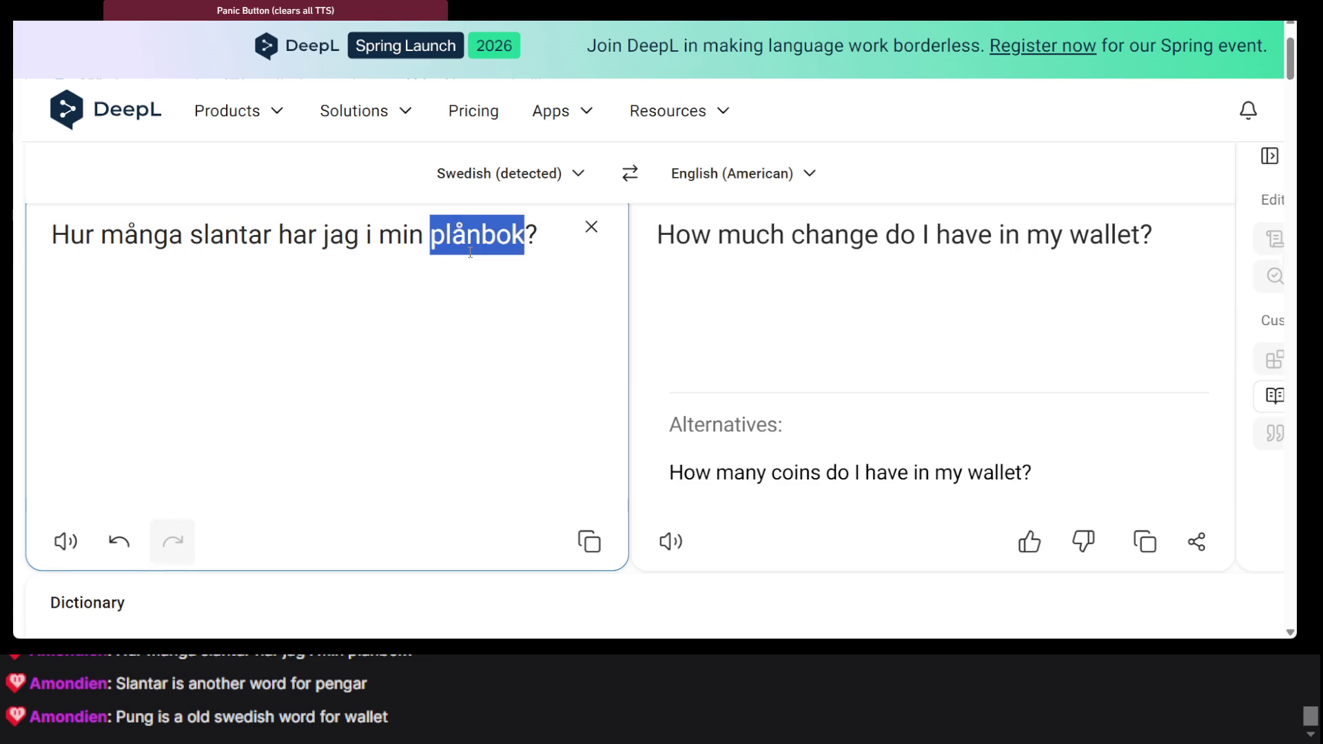
scroll(470, 252, up, 3)
scroll(484, 241, down, 3)
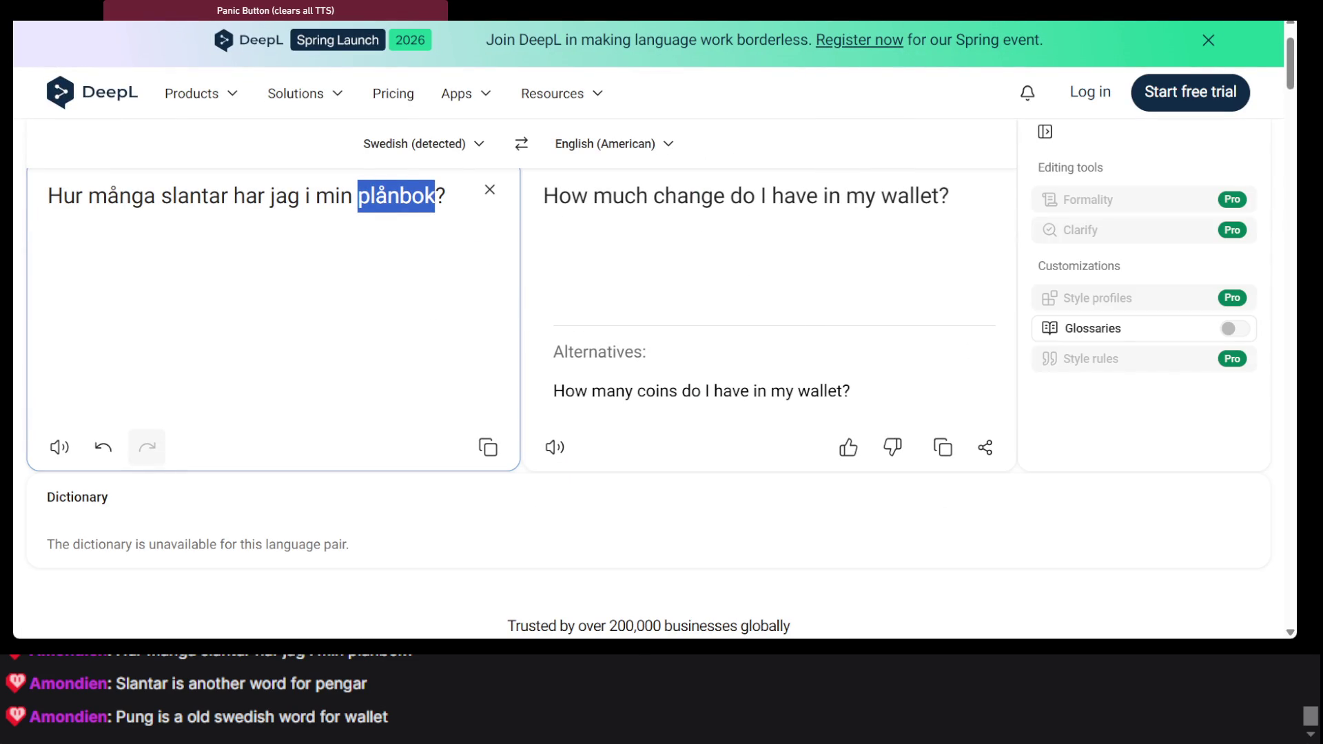
key(alt+Tab)
triple_click(473, 249)
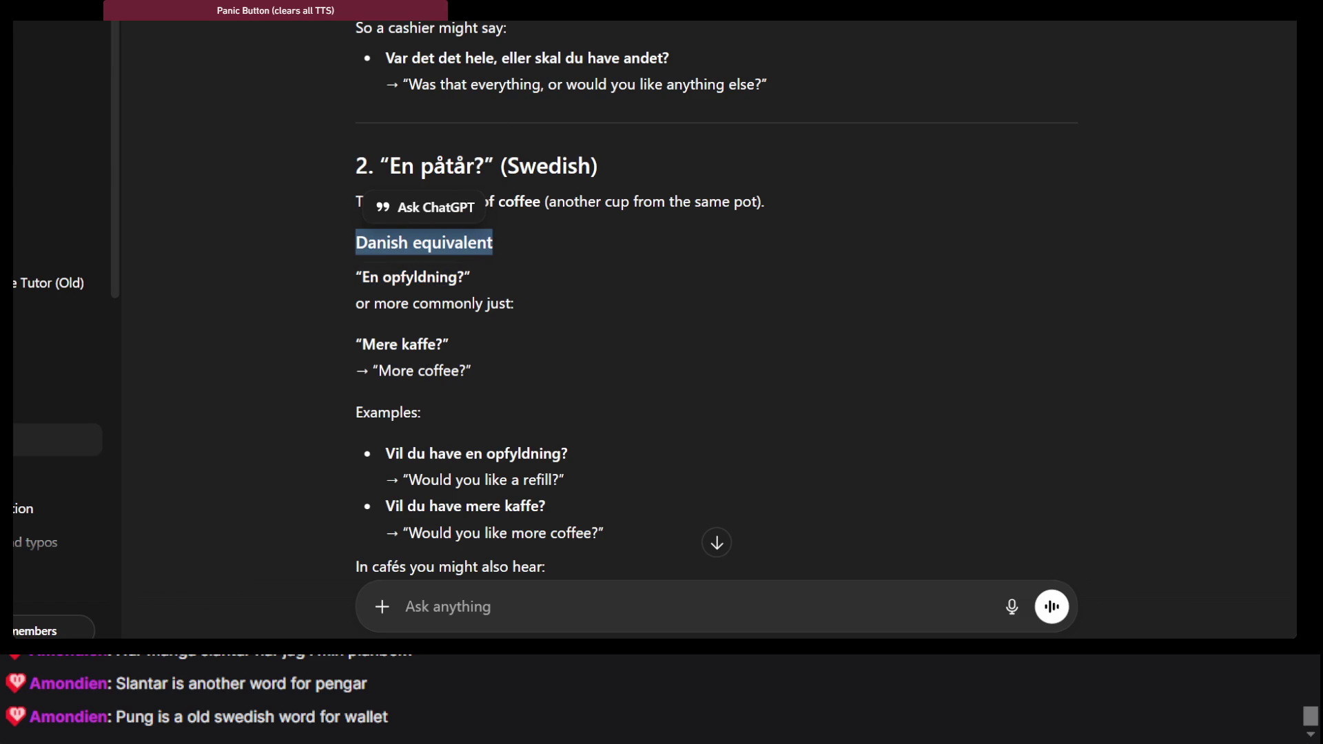
Glance at the Wiktionary 'peng' entry, then return to ChatGPT
key(ctrl+Tab)
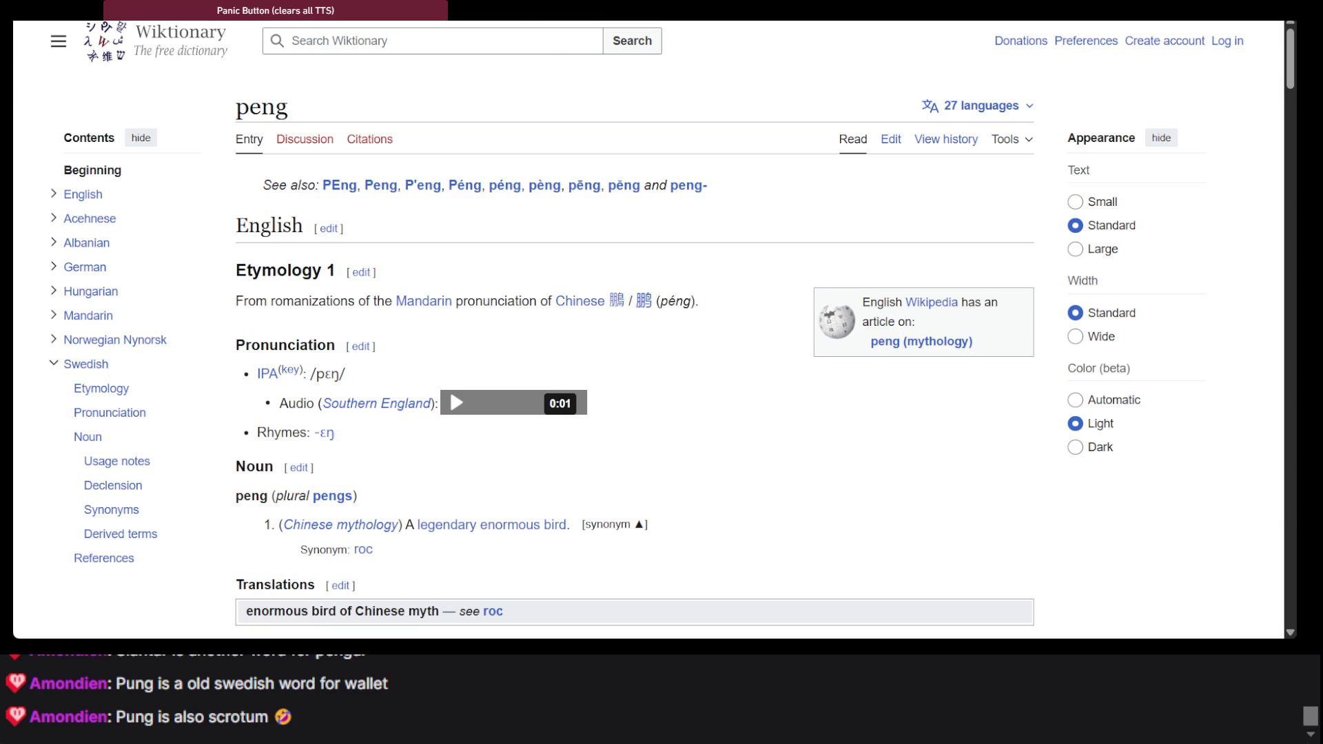
key(alt+Tab)
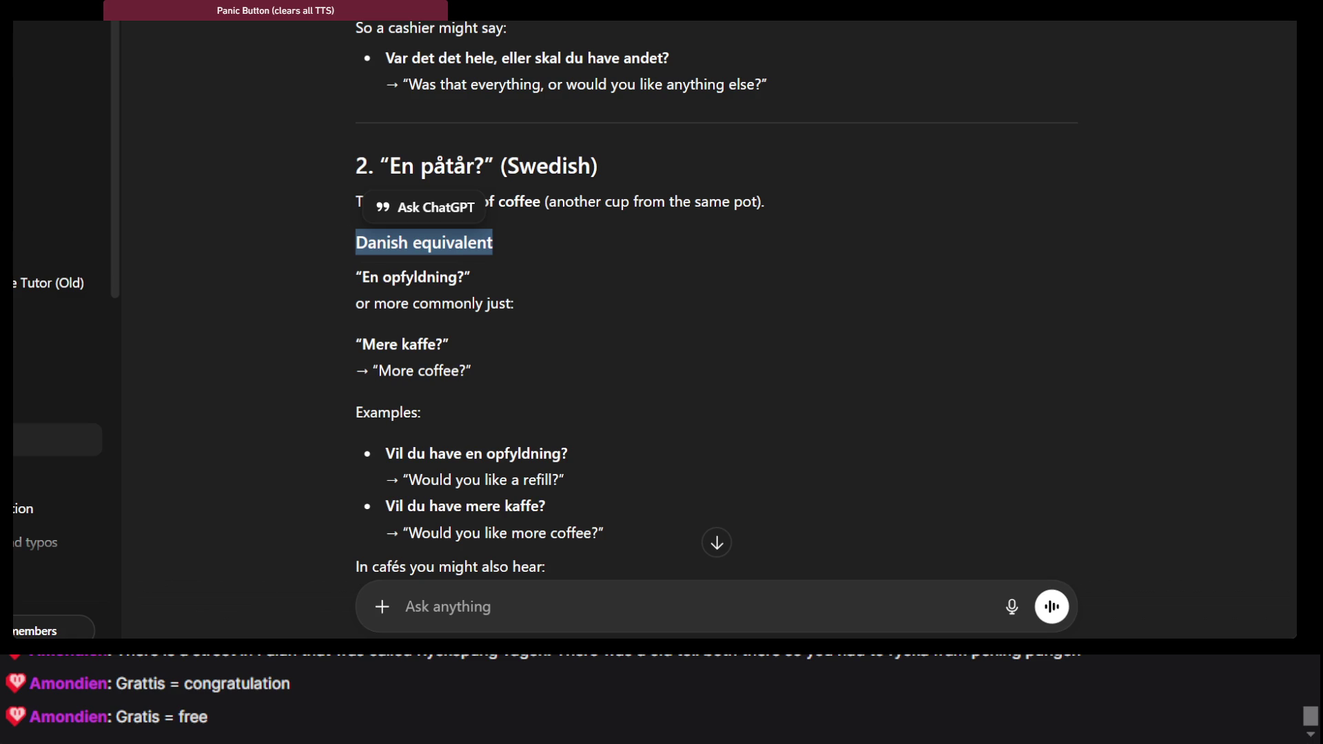
Paste the new Swedish phrase into DeepL's source box
key(alt+Tab)
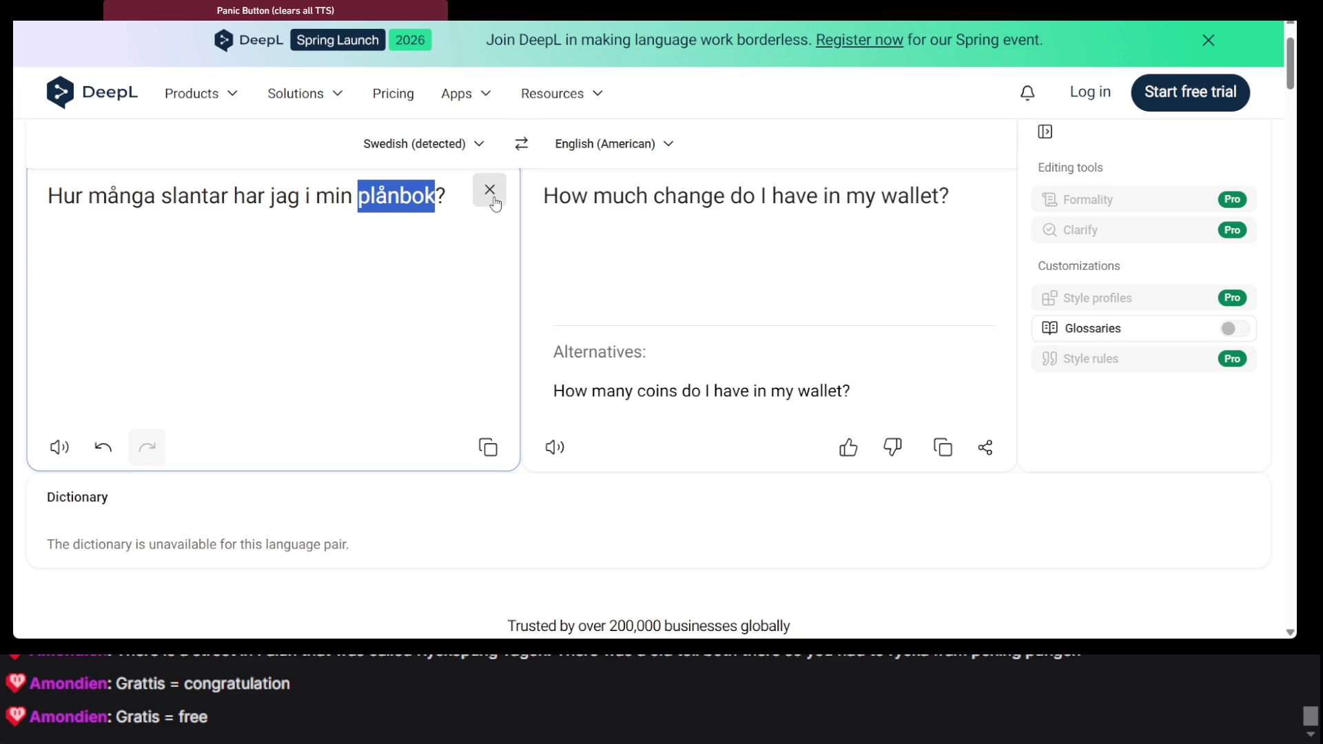
click(490, 190)
text(rycka fram pening pungen)
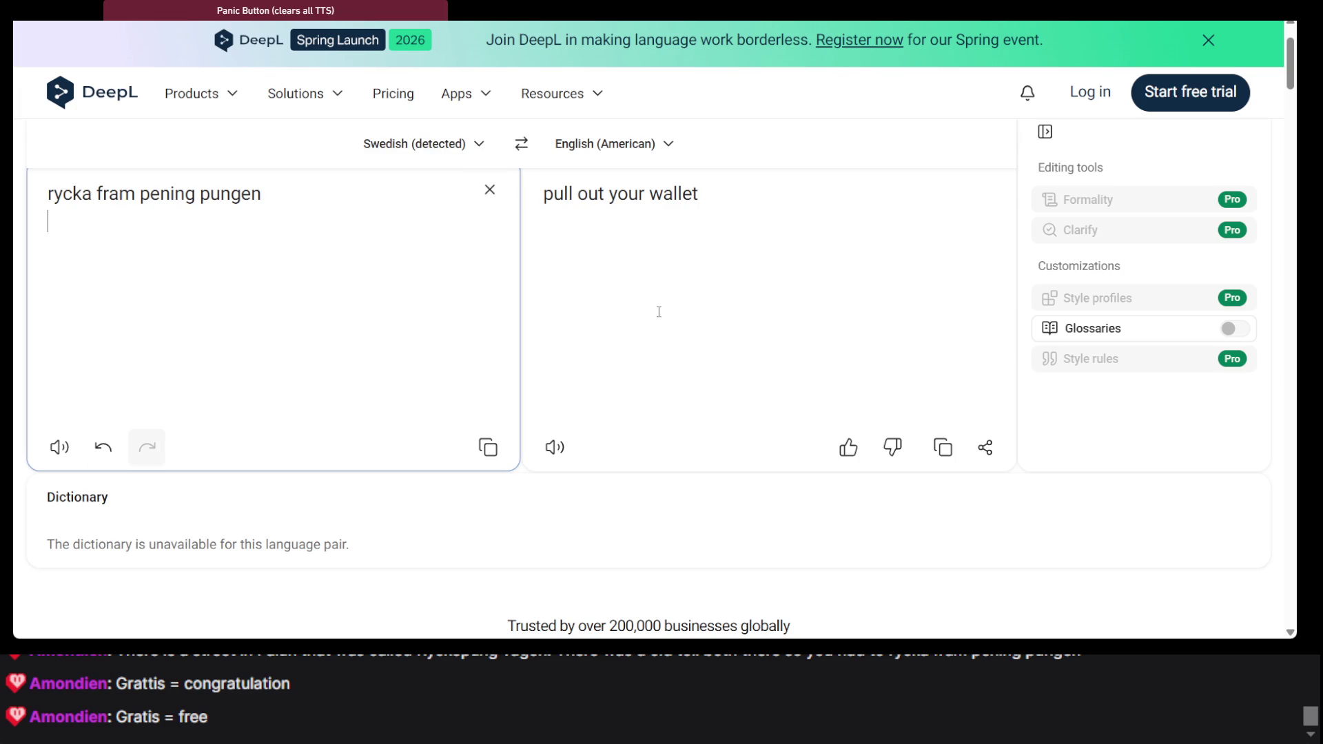
ctrl+scroll(310, 337, up, 3)
scroll(308, 338, left, 2)
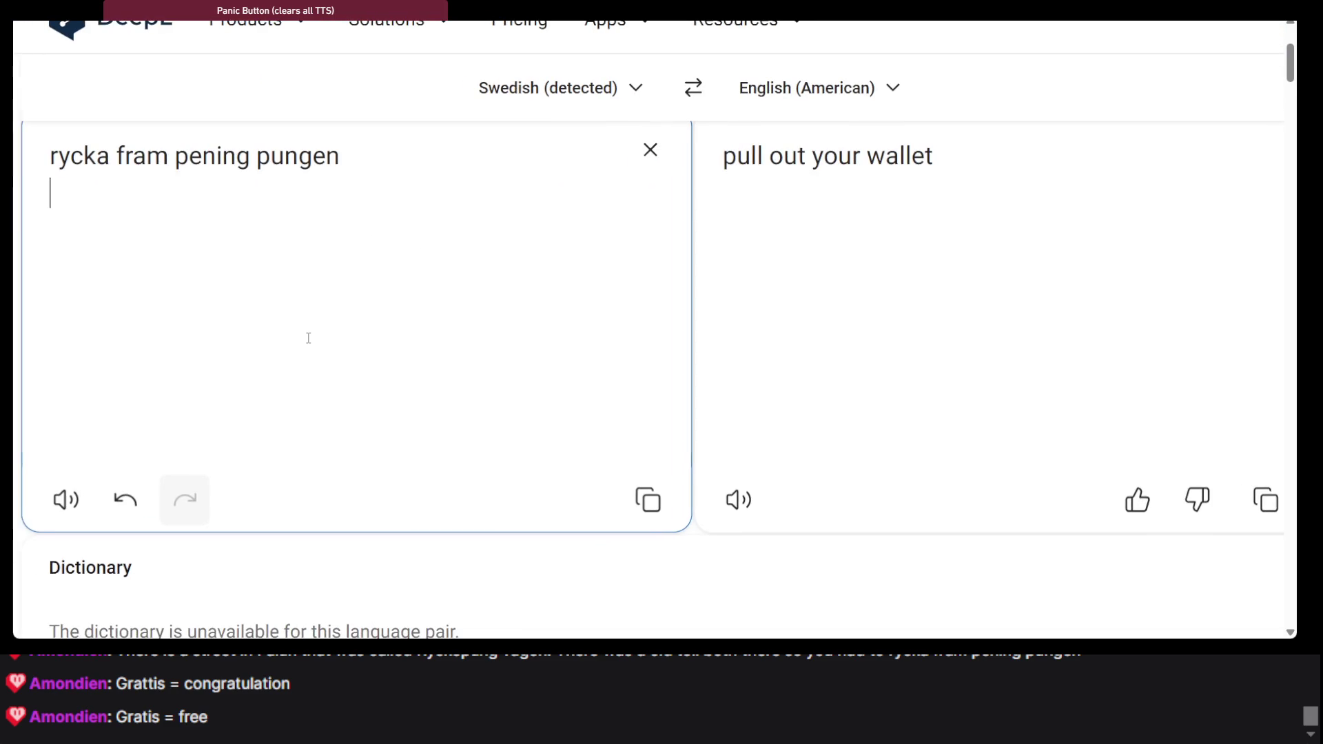
scroll(307, 337, left, 1)
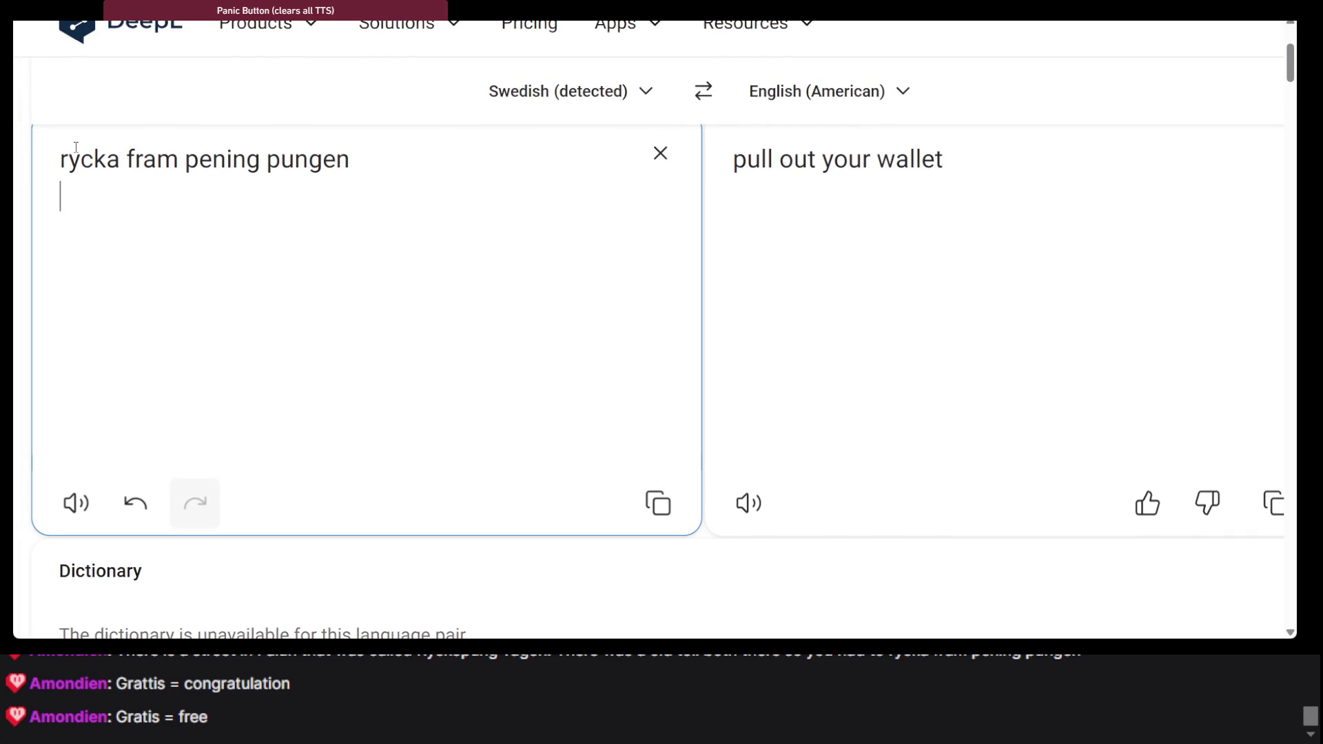
Try translating single words, then restore the full phrase 'rycka fram pening pungen'
double_click(228, 162)
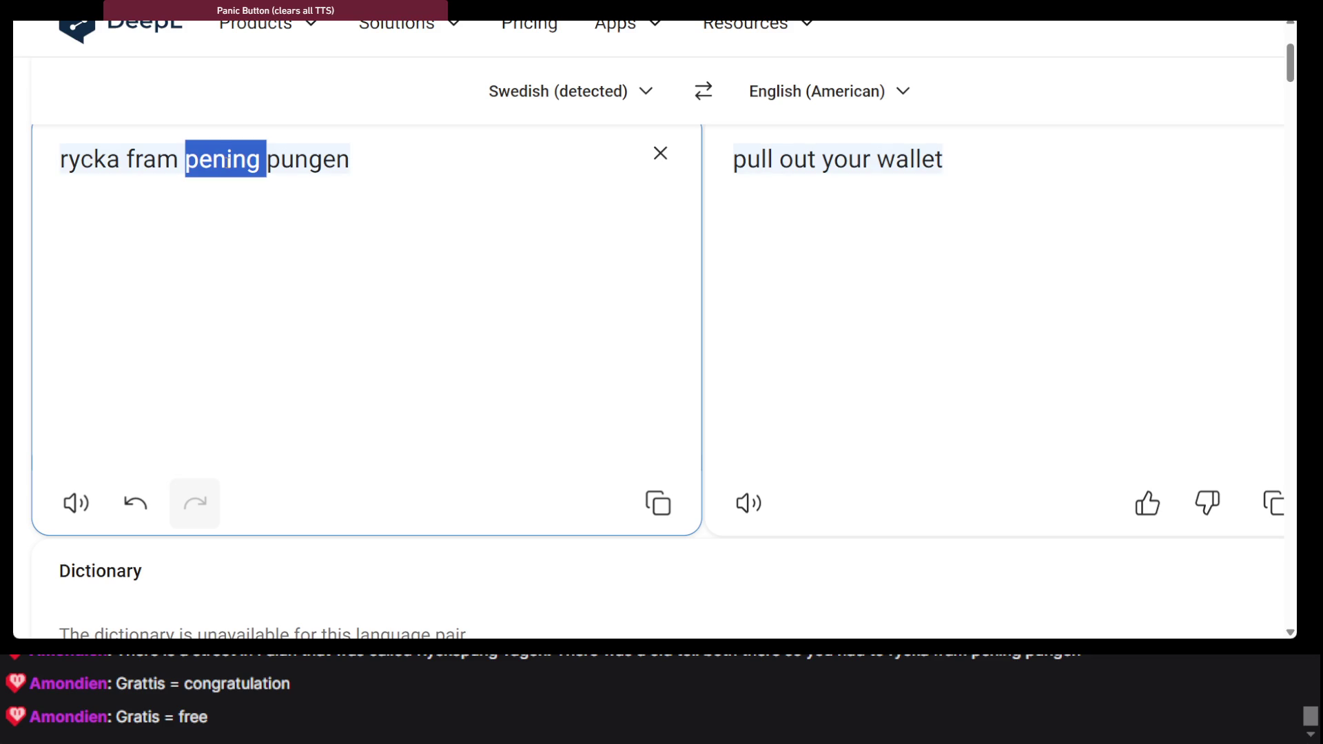
double_click(300, 168)
key(BackSpace)
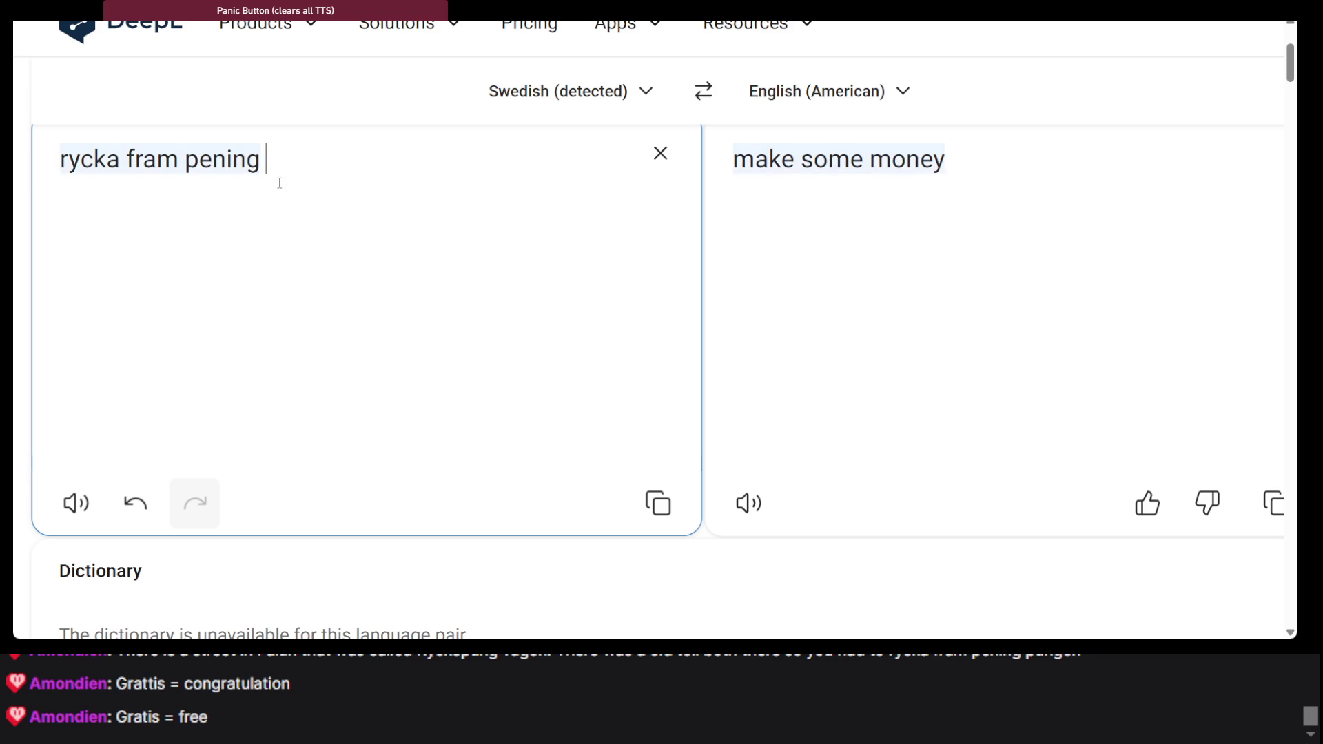
click(185, 160)
key(BackSpace)
key(BackSpace)
key(BackSpace)
key(ctrl+BackSpace)
key(ctrl+BackSpace)
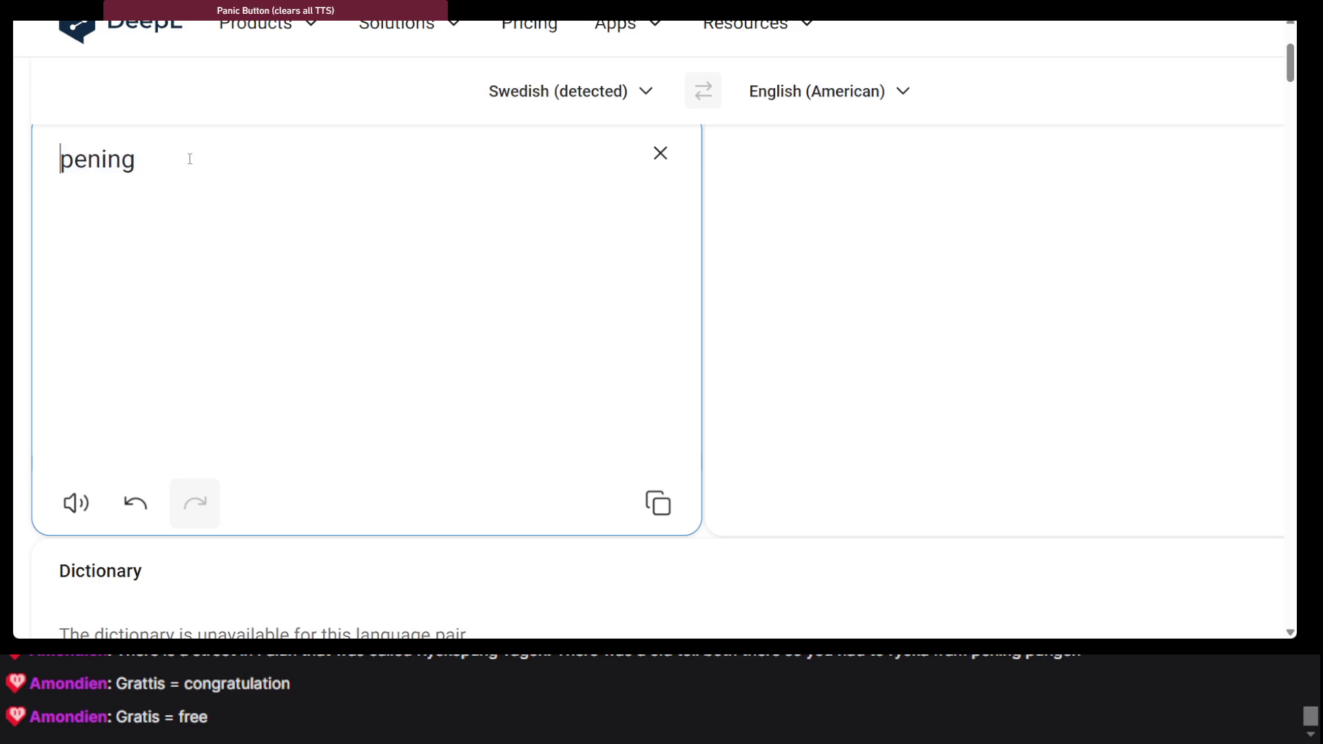
click(190, 159)
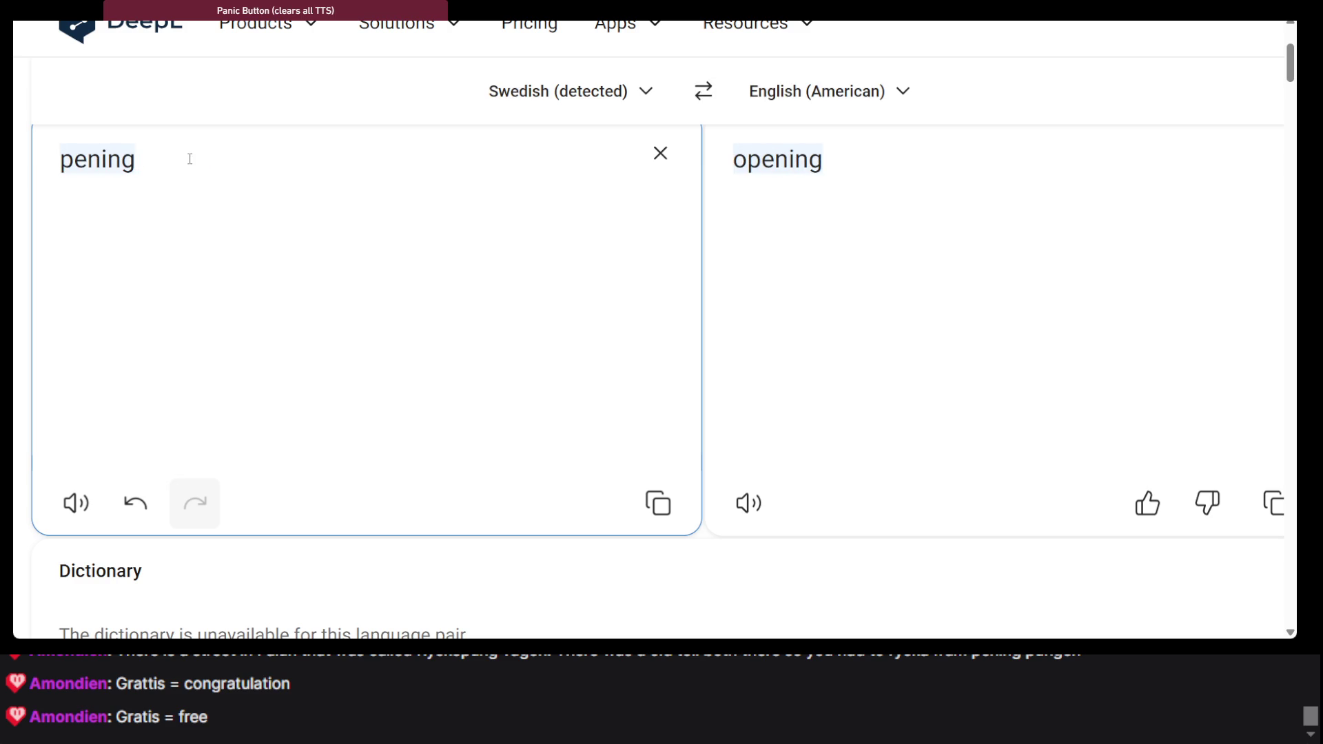
key(ctrl+a)
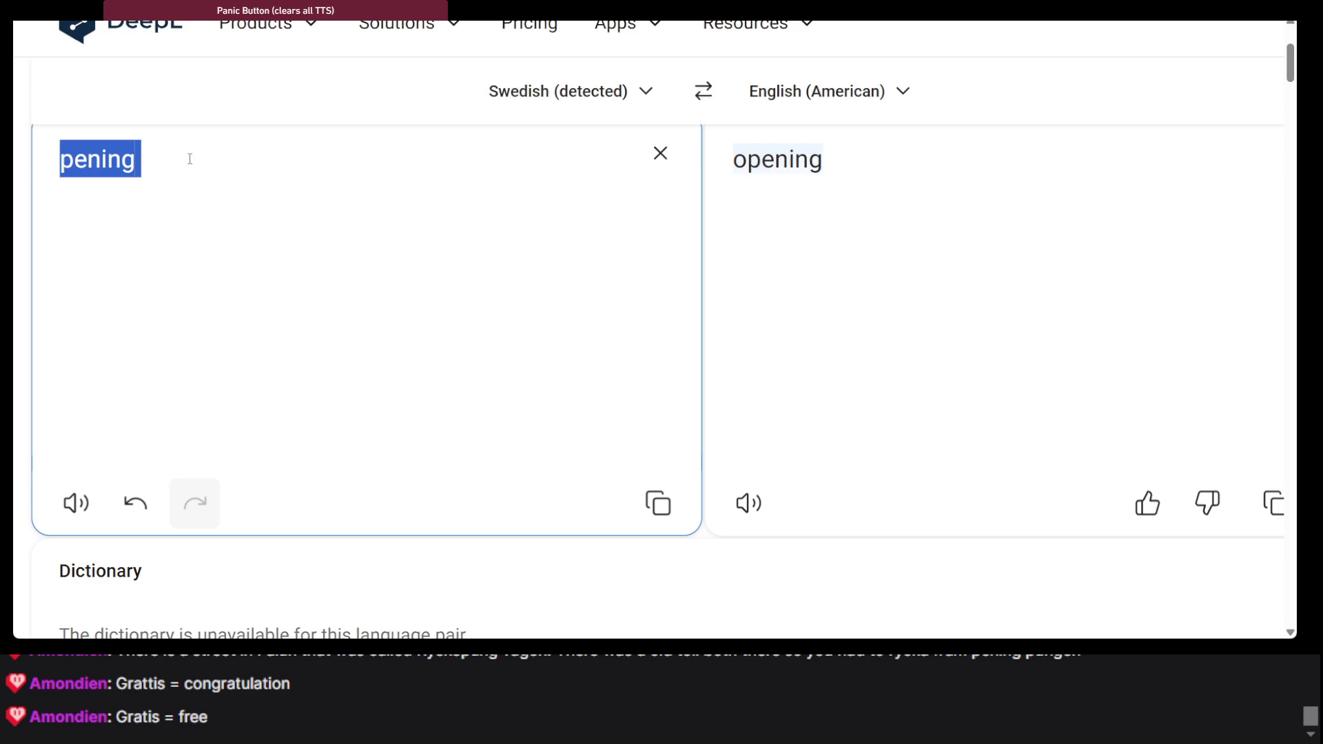
text(rycka fram pening pungen)
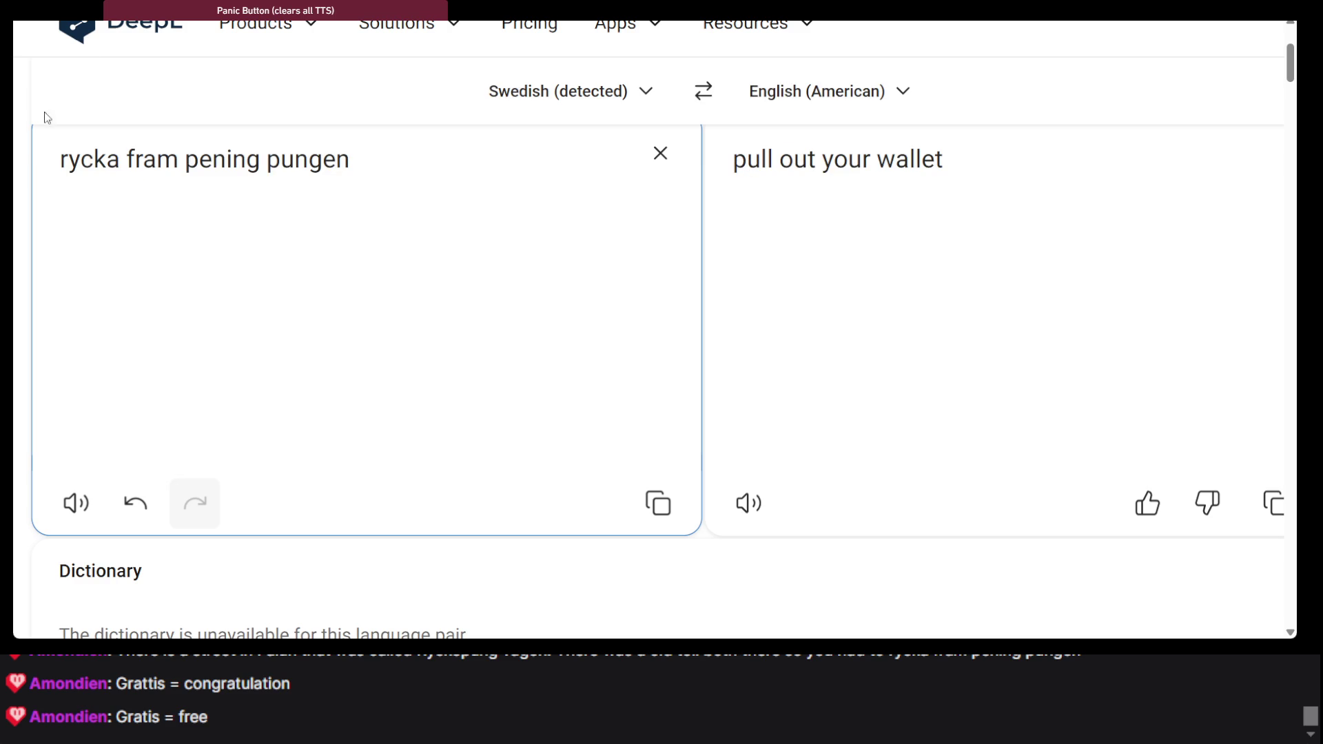
Correct the misspelled 'pening' to 'penning' in the source phrase
double_click(218, 160)
double_click(66, 162)
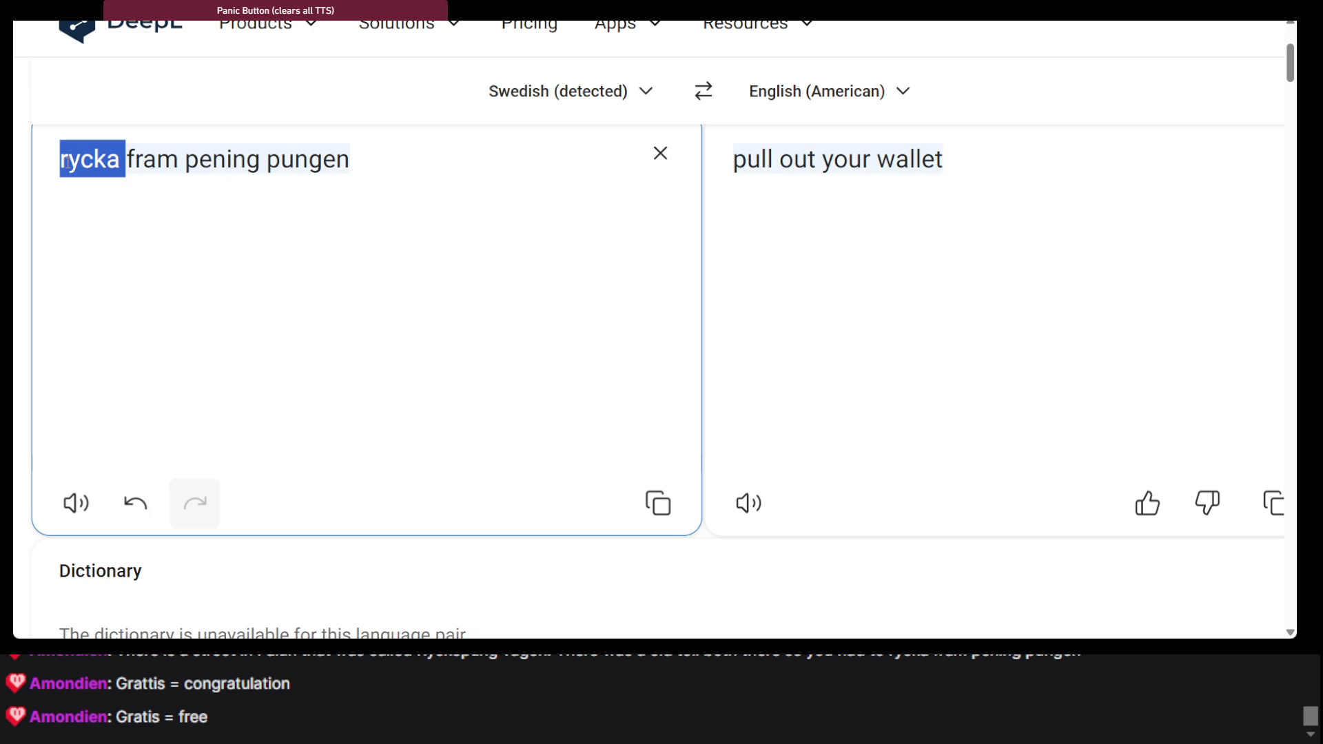
double_click(226, 160)
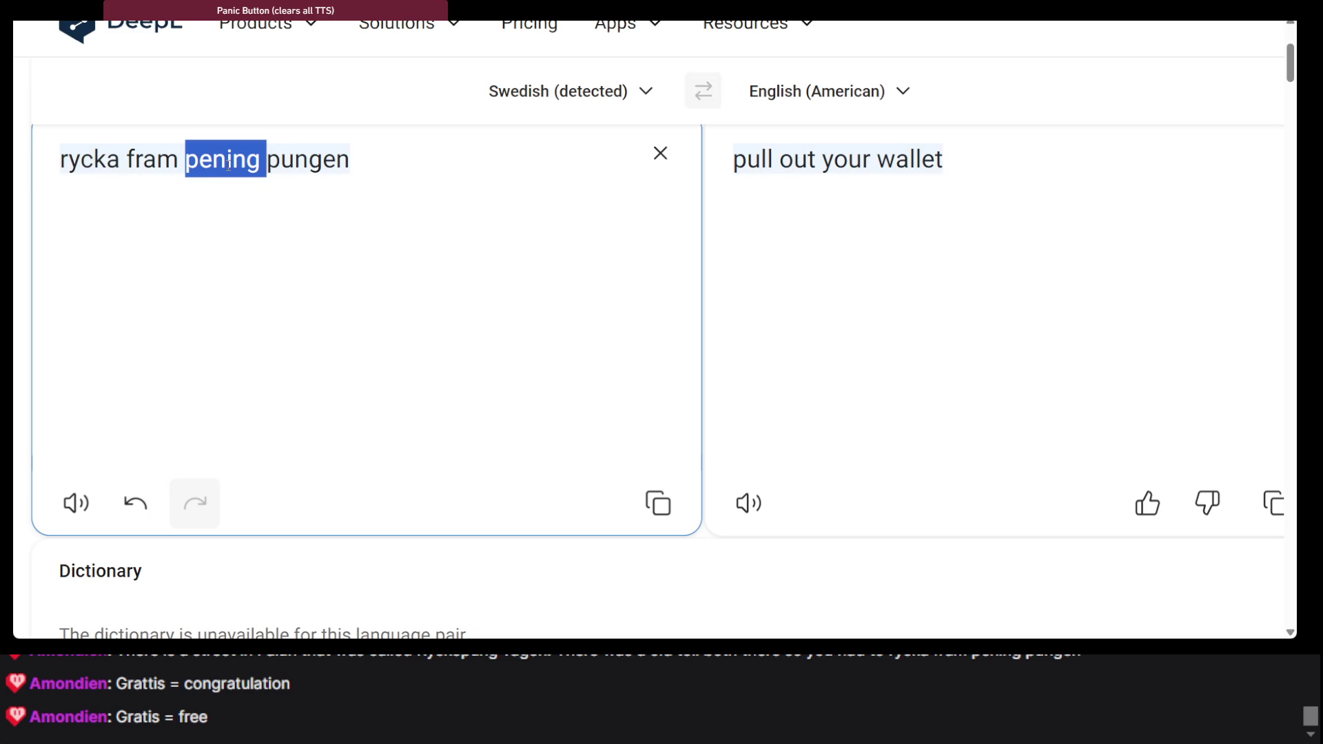
double_click(86, 167)
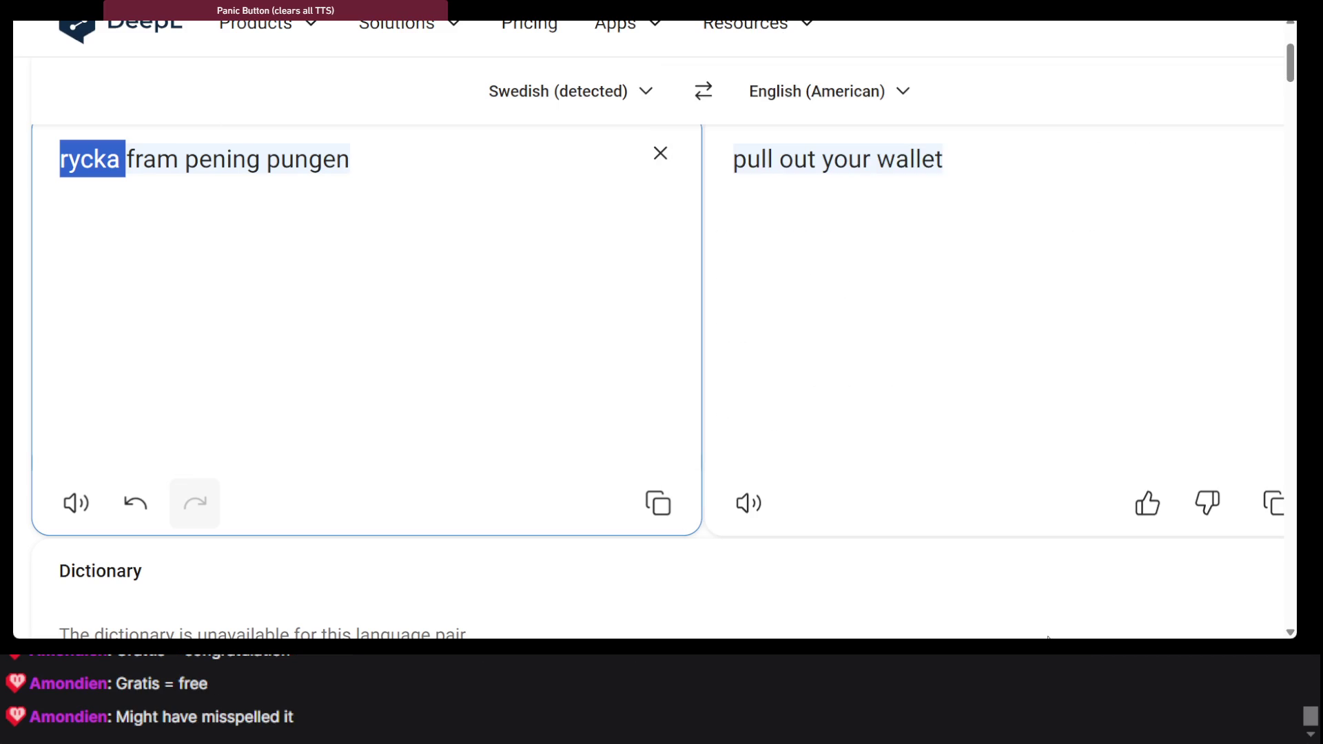
key(alt+Tab)
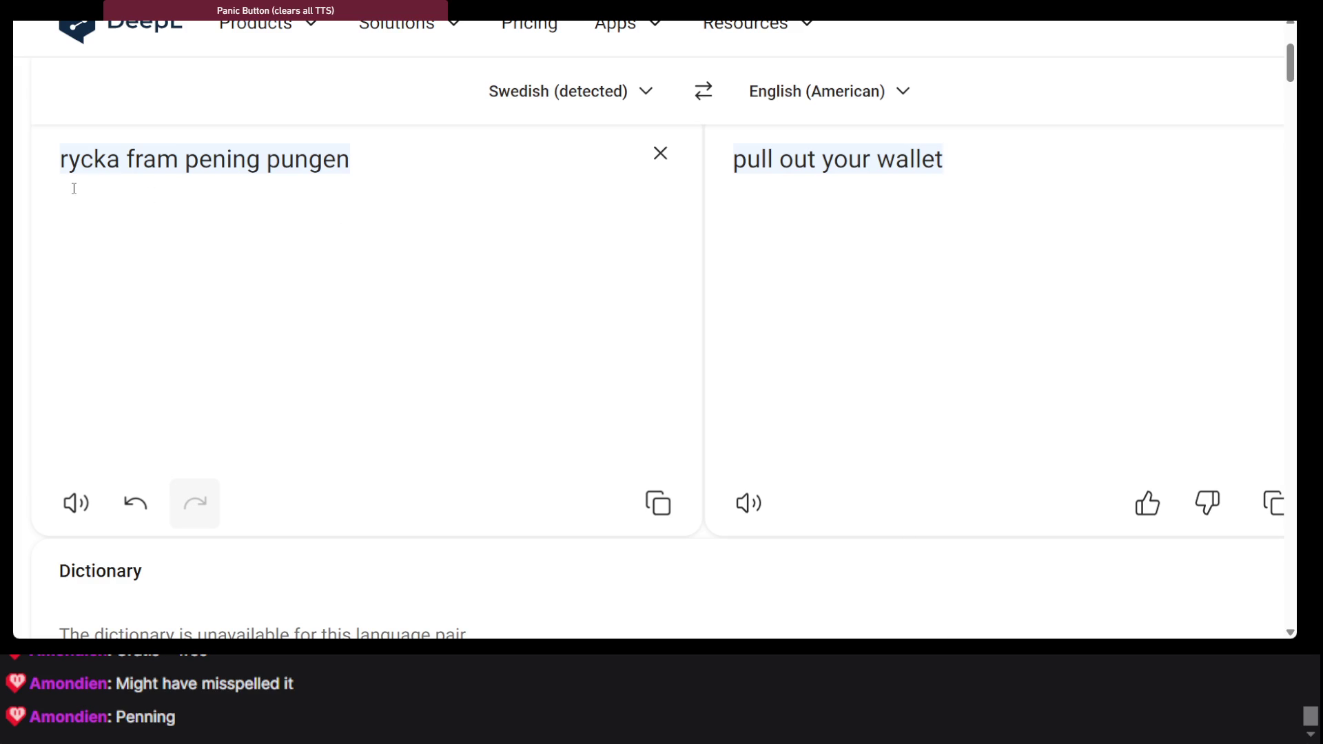
click(211, 159)
double_click(212, 158)
text(penning)
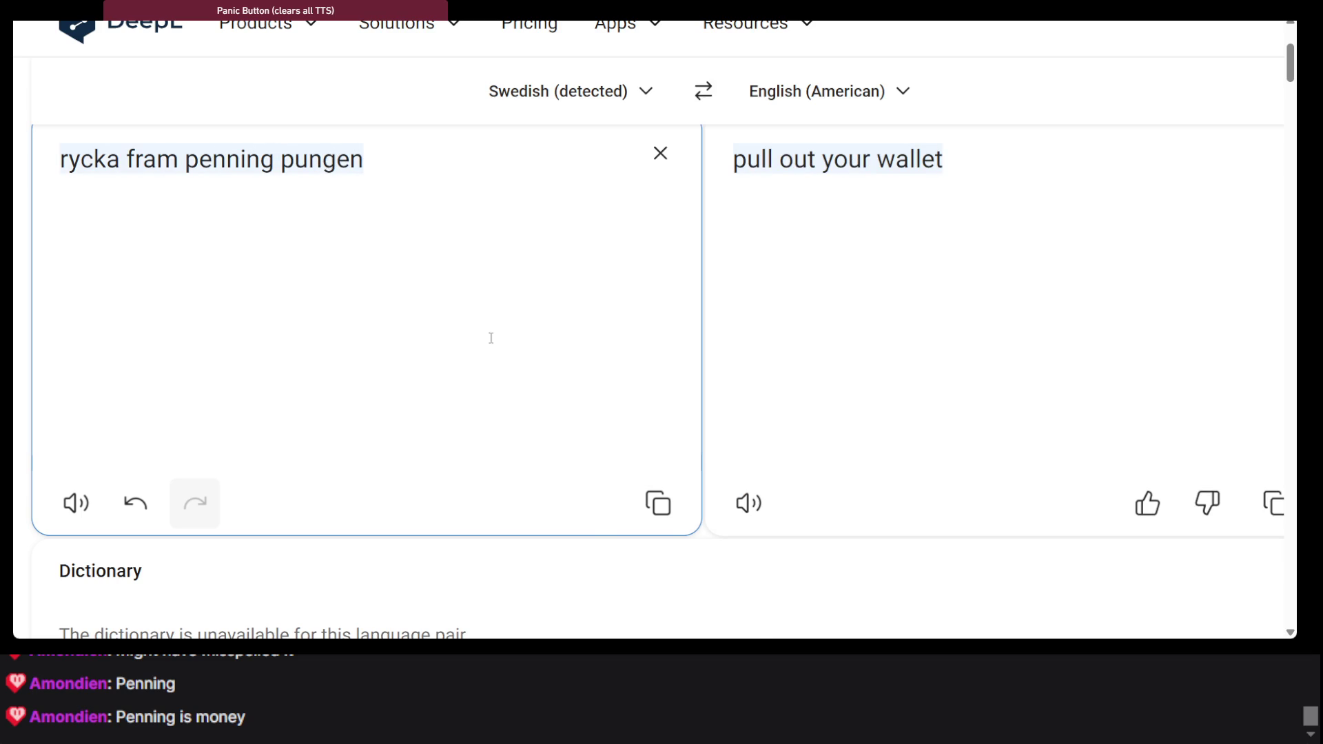
click(922, 629)
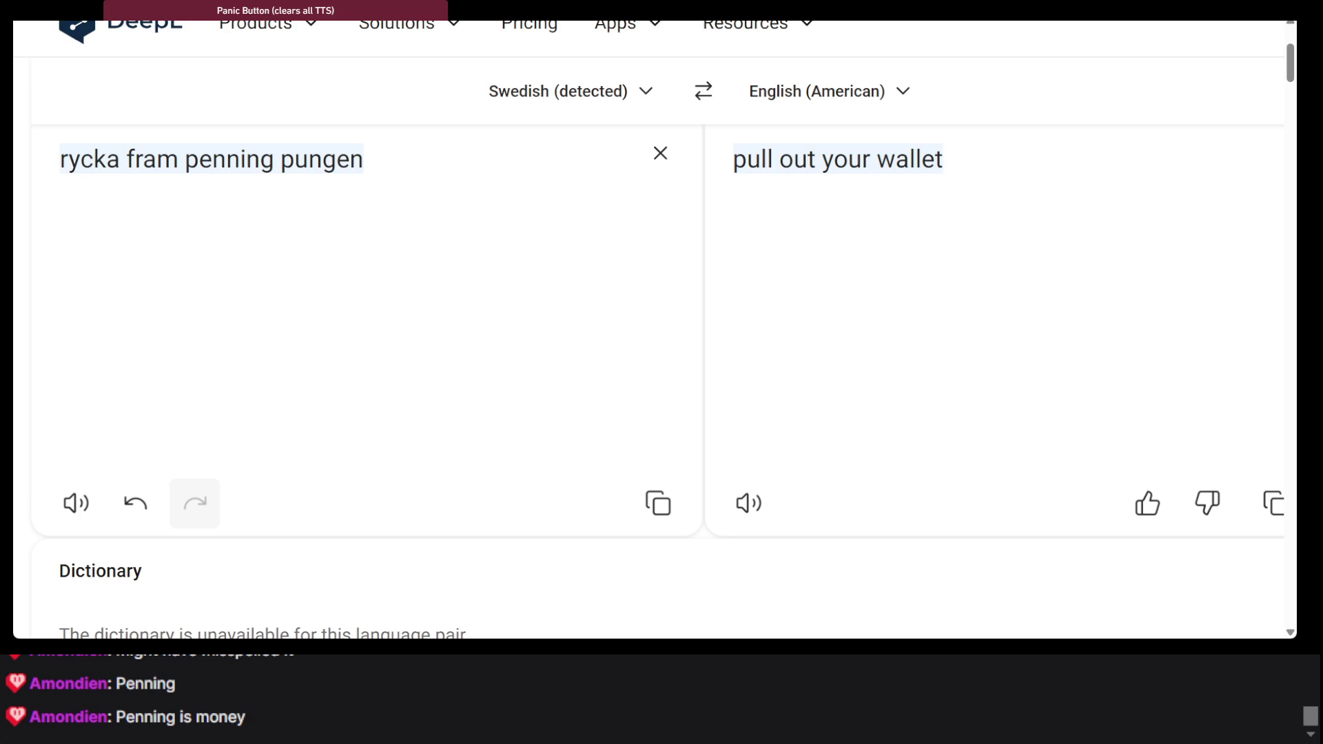
Check the English result 'pull out your wallet', then go to the Google translate search
click(733, 197)
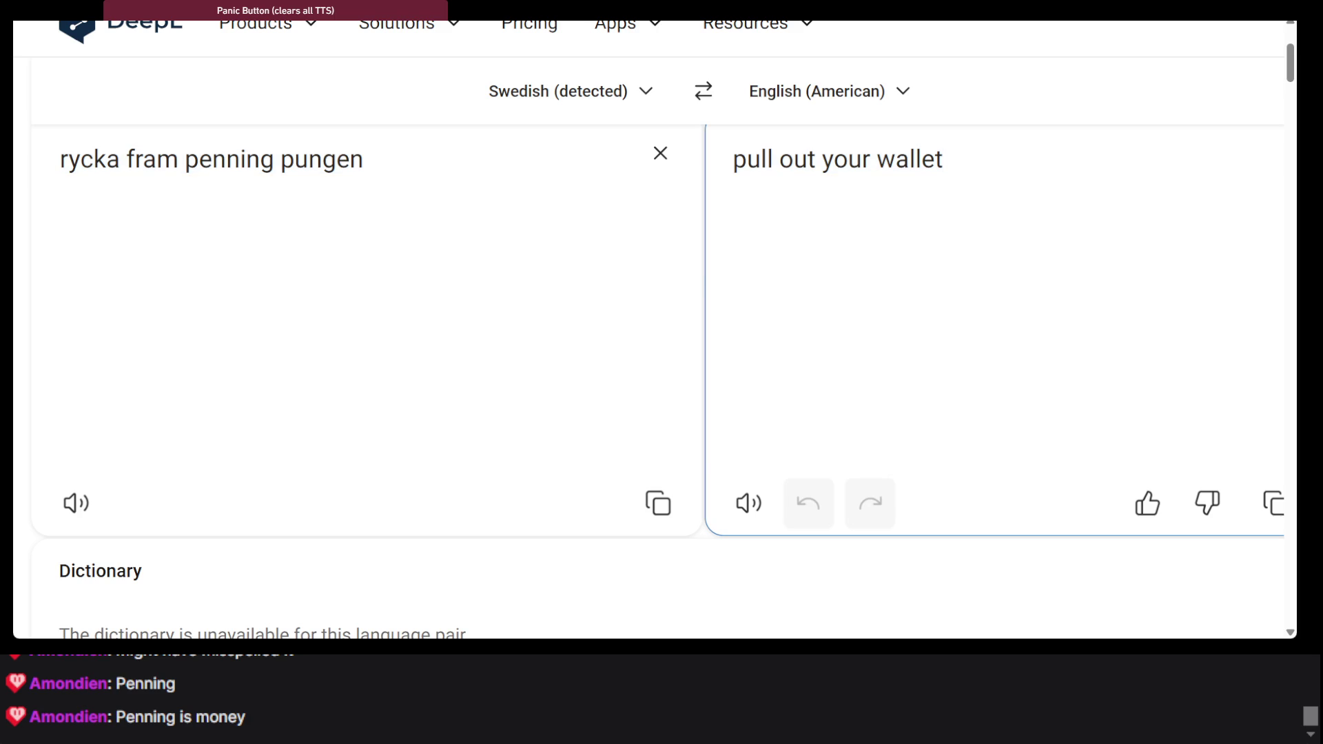
key(ctrl+Tab)
key(ctrl+Tab)
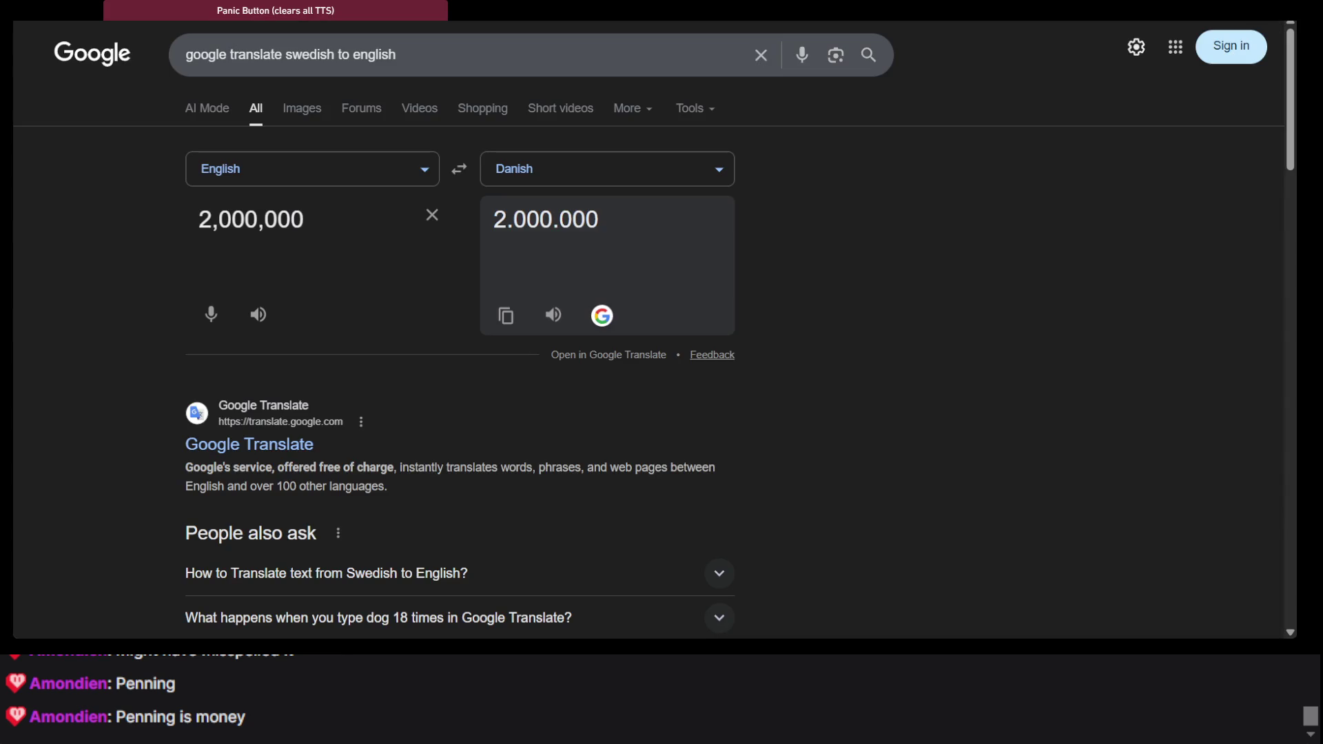
key(ctrl+Tab)
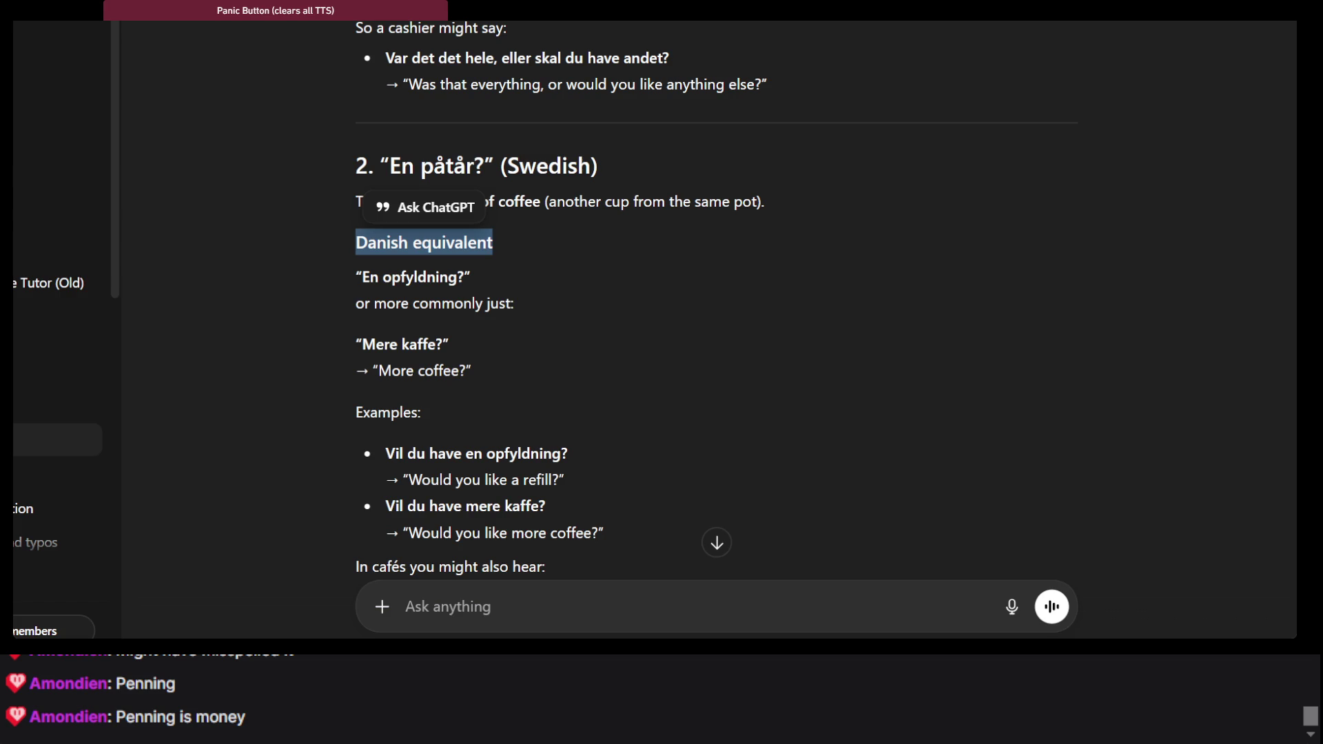
View the ordnet 'gratis' dictionary entry, then go to the .NET Fiddle tab
key(ctrl+Tab)
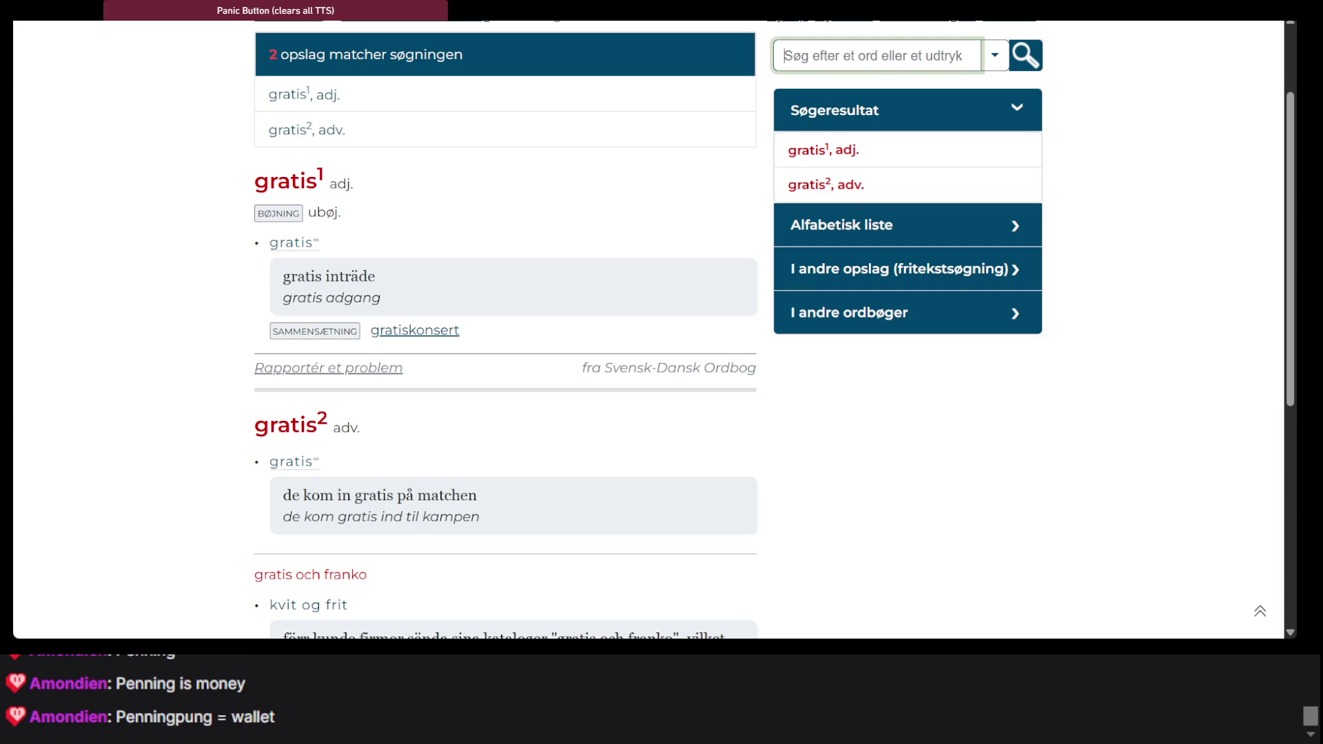
click(907, 624)
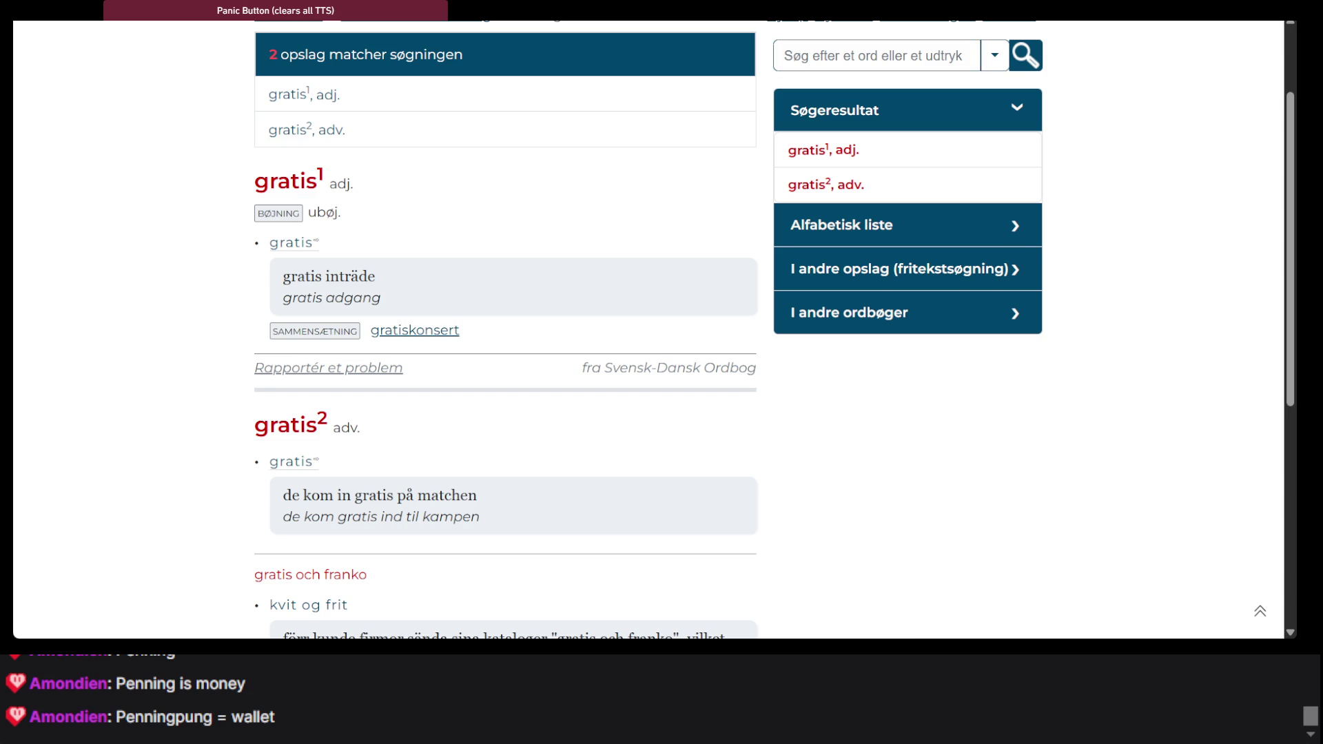
key(ctrl+Tab)
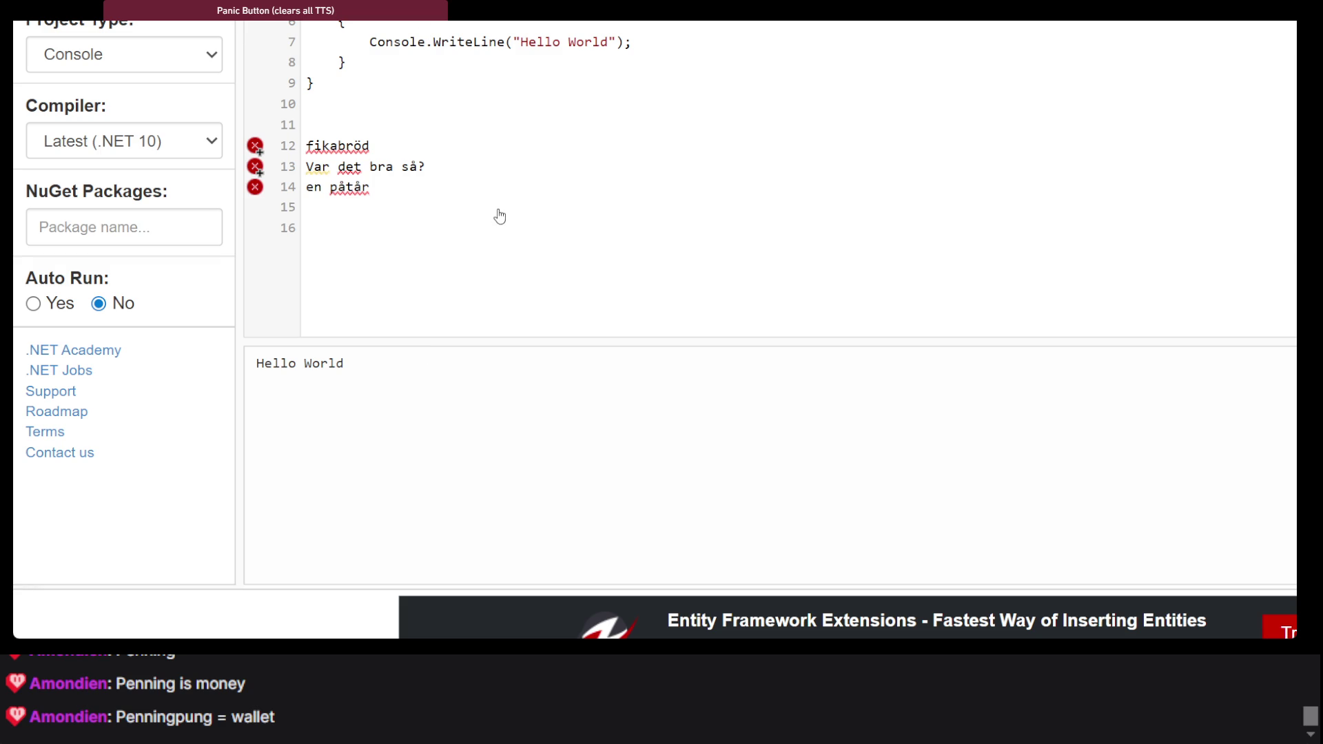
Switch from .NET Fiddle to the Khan Academy 7th grade math course overview
key(alt+Tab)
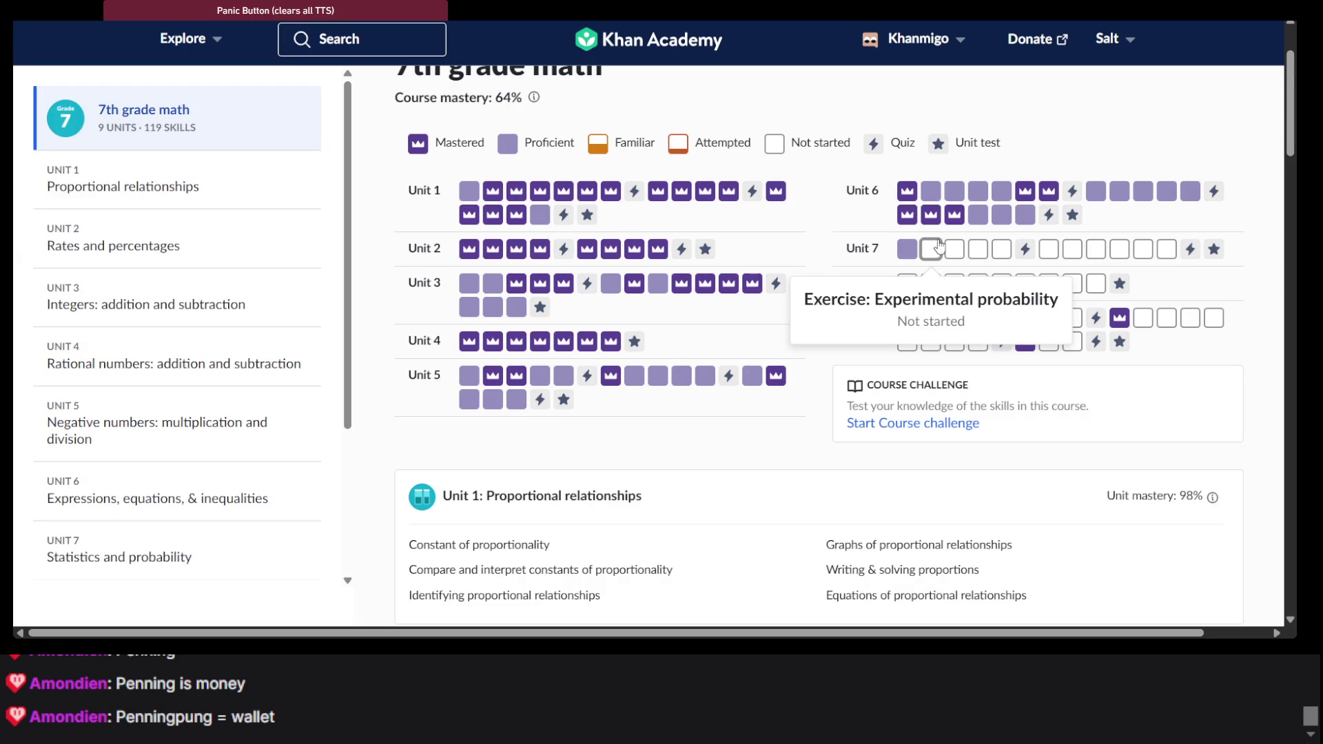
Open Unit 7 Experimental probability practice and begin its first tee-shot bar graph question
click(930, 249)
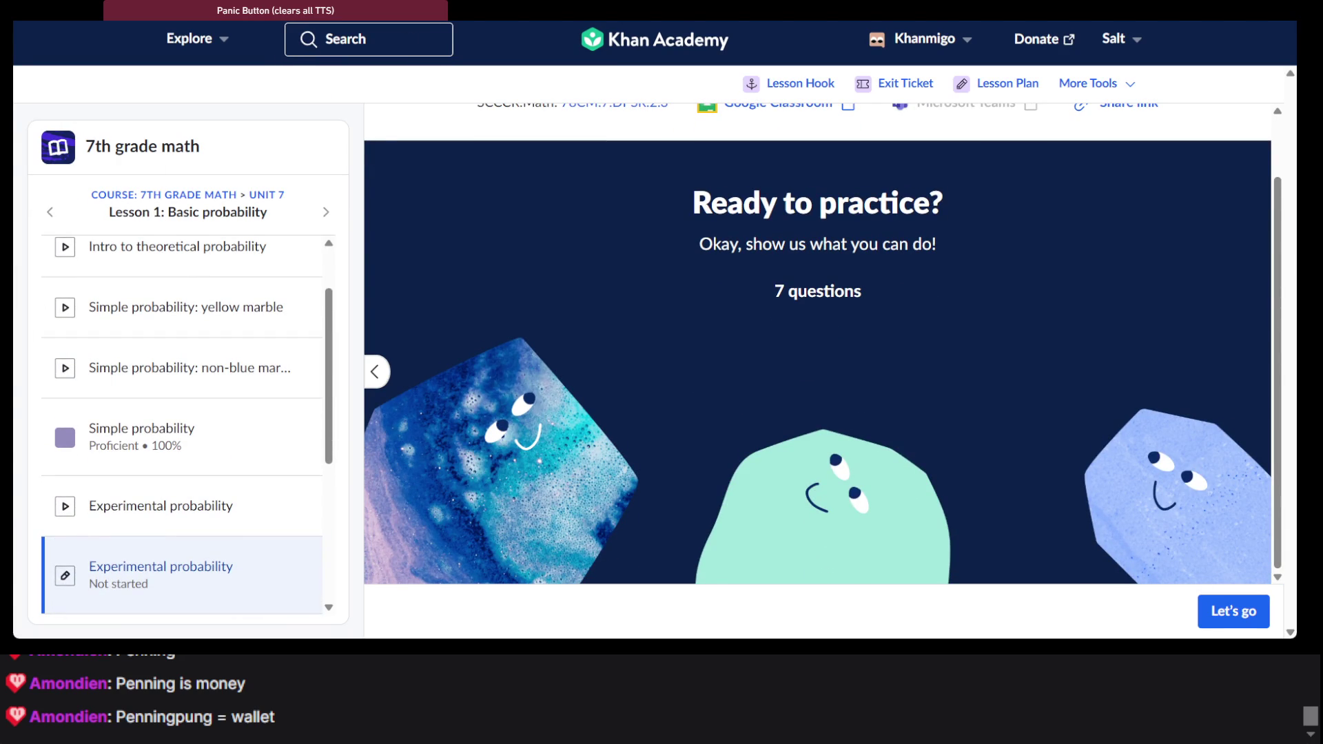
key(alt+Left)
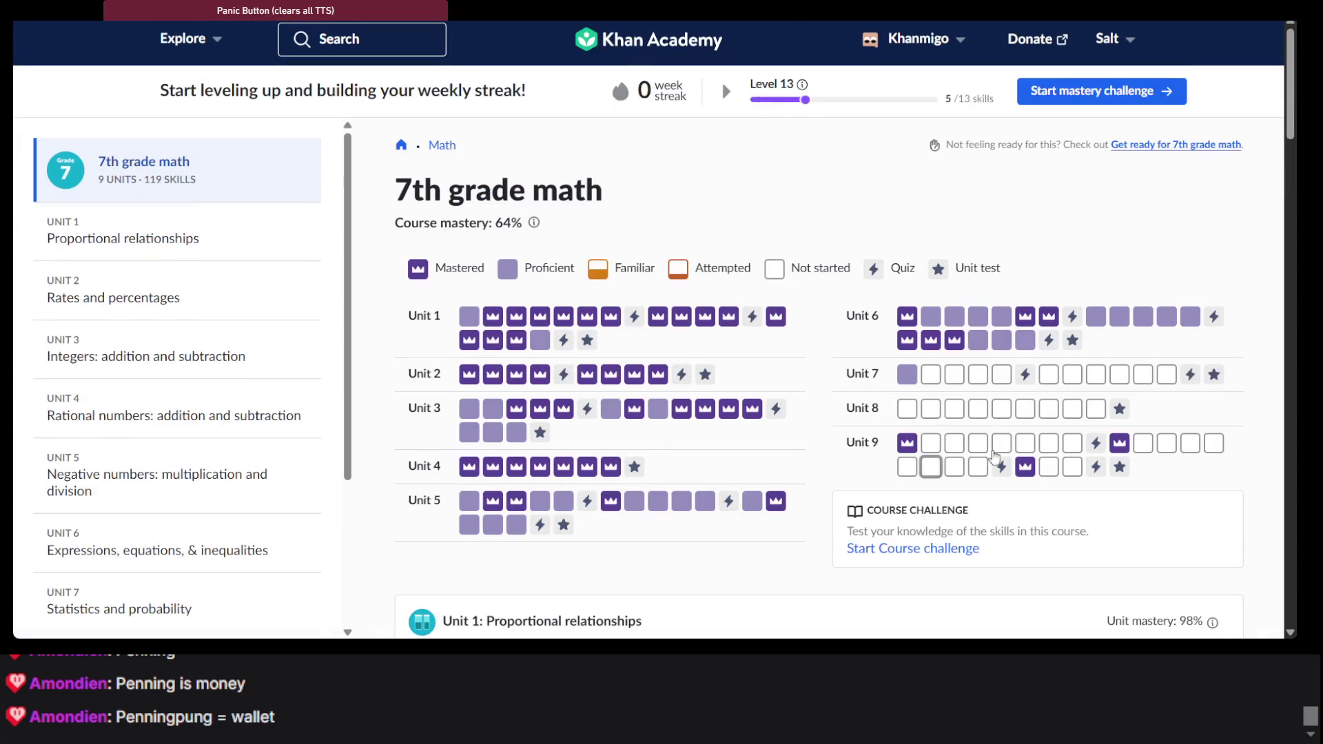
click(957, 376)
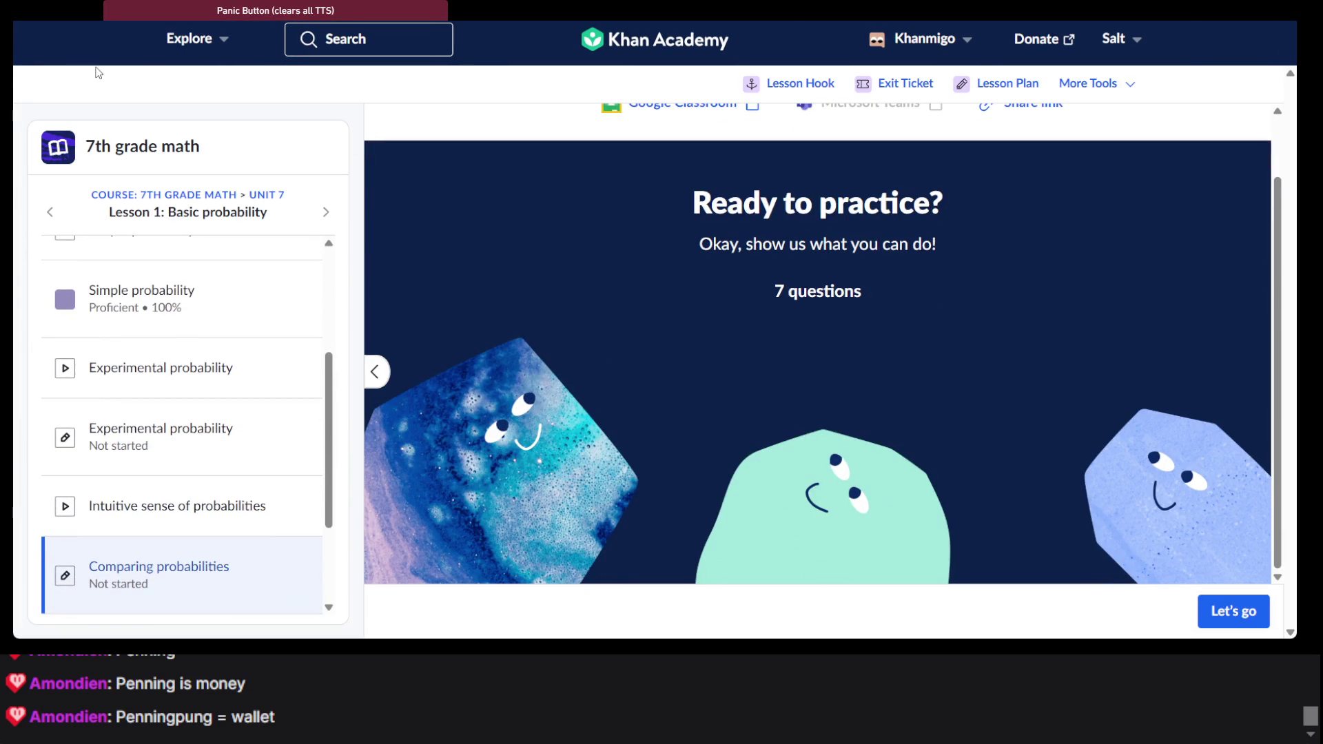
key(alt+Left)
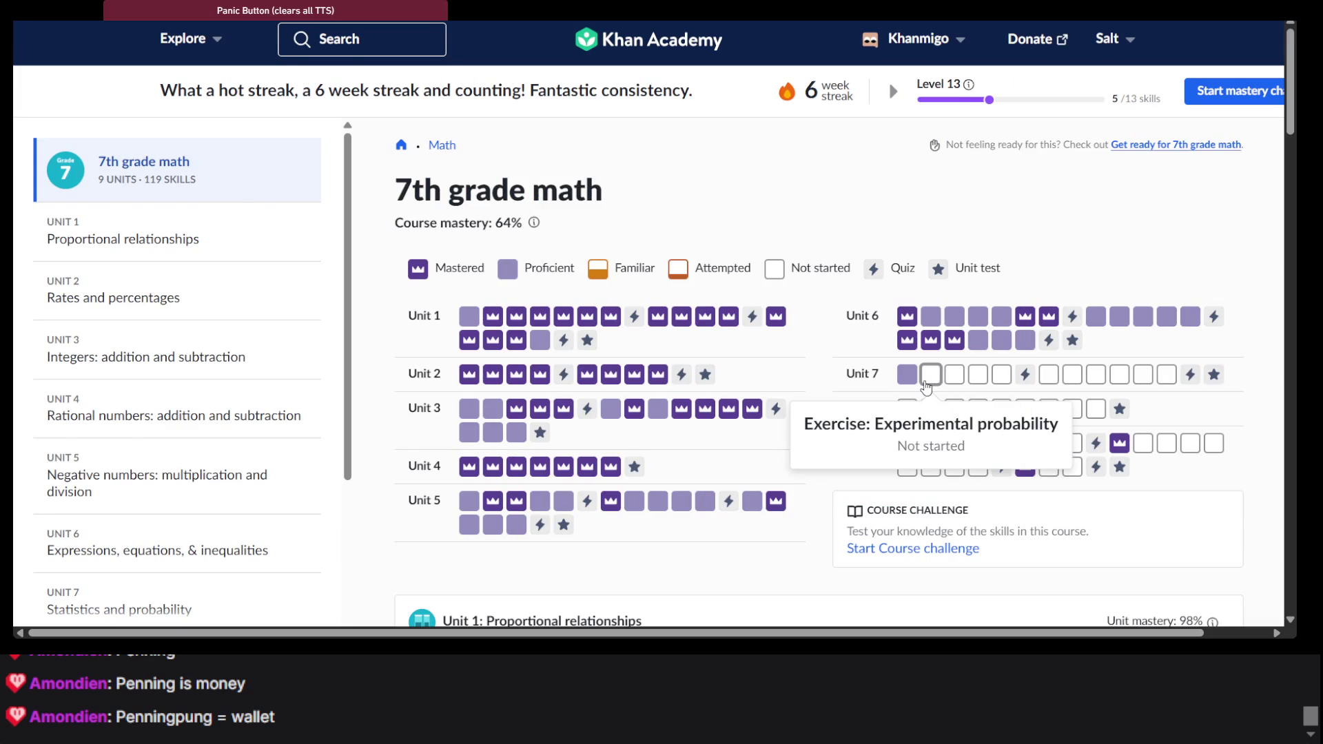
click(930, 374)
click(1232, 612)
scroll(816, 366, down, 3)
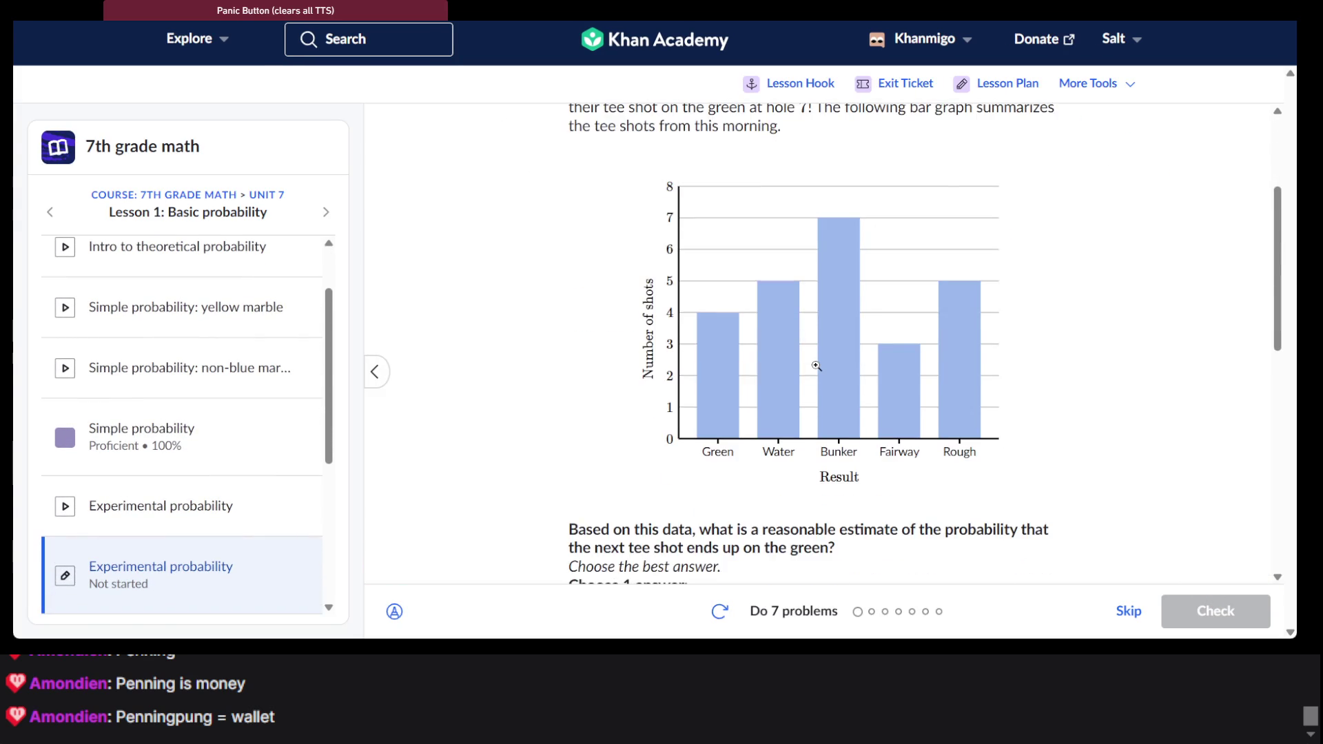
Answer the golf tee-shot probability question with 17% and submit it for checking
scroll(816, 366, up, 2)
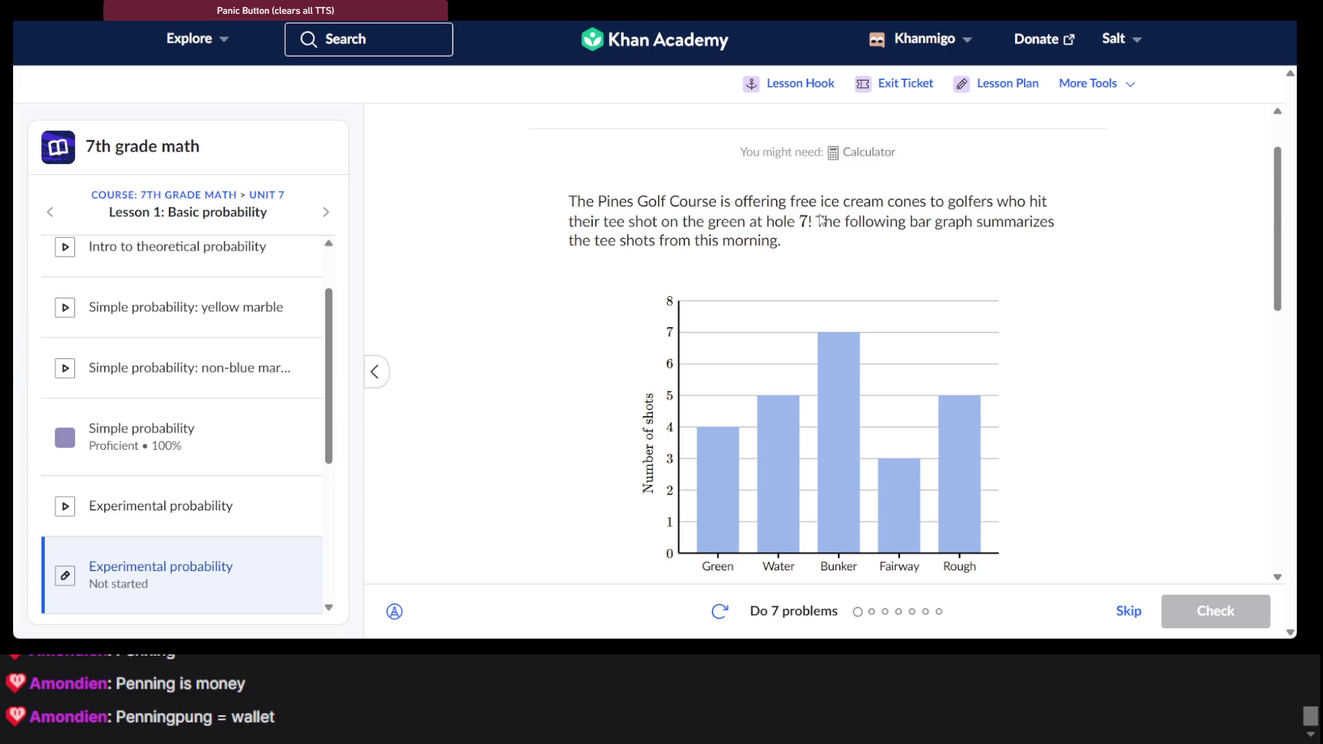
scroll(821, 219, down, 3)
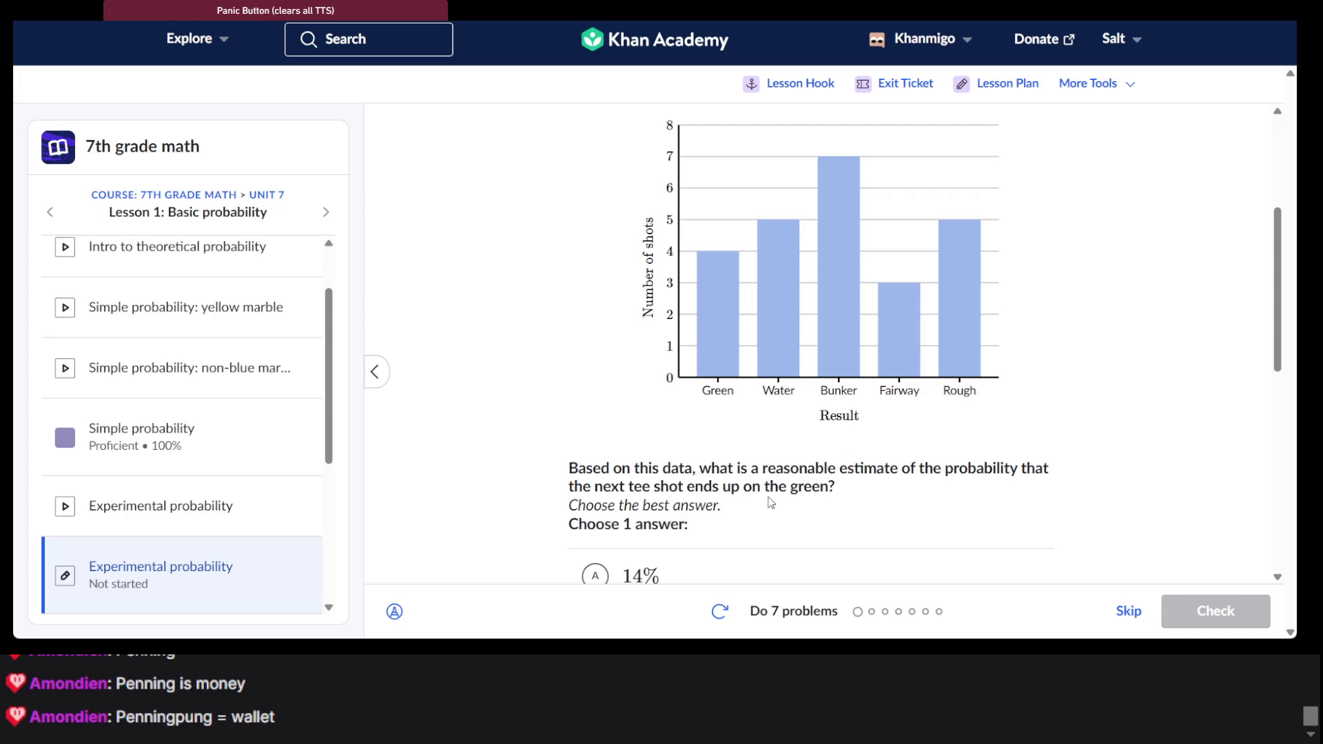
scroll(771, 503, down, 1)
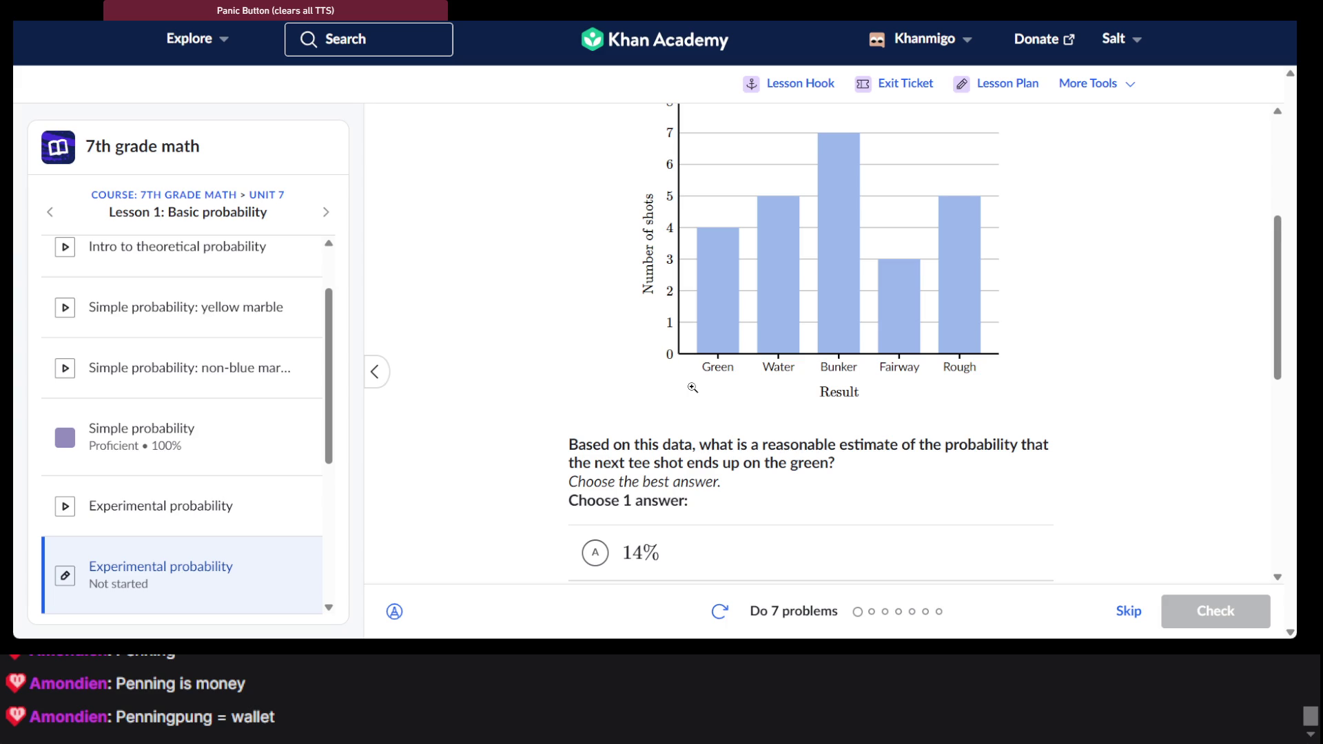
scroll(750, 287, up, 2)
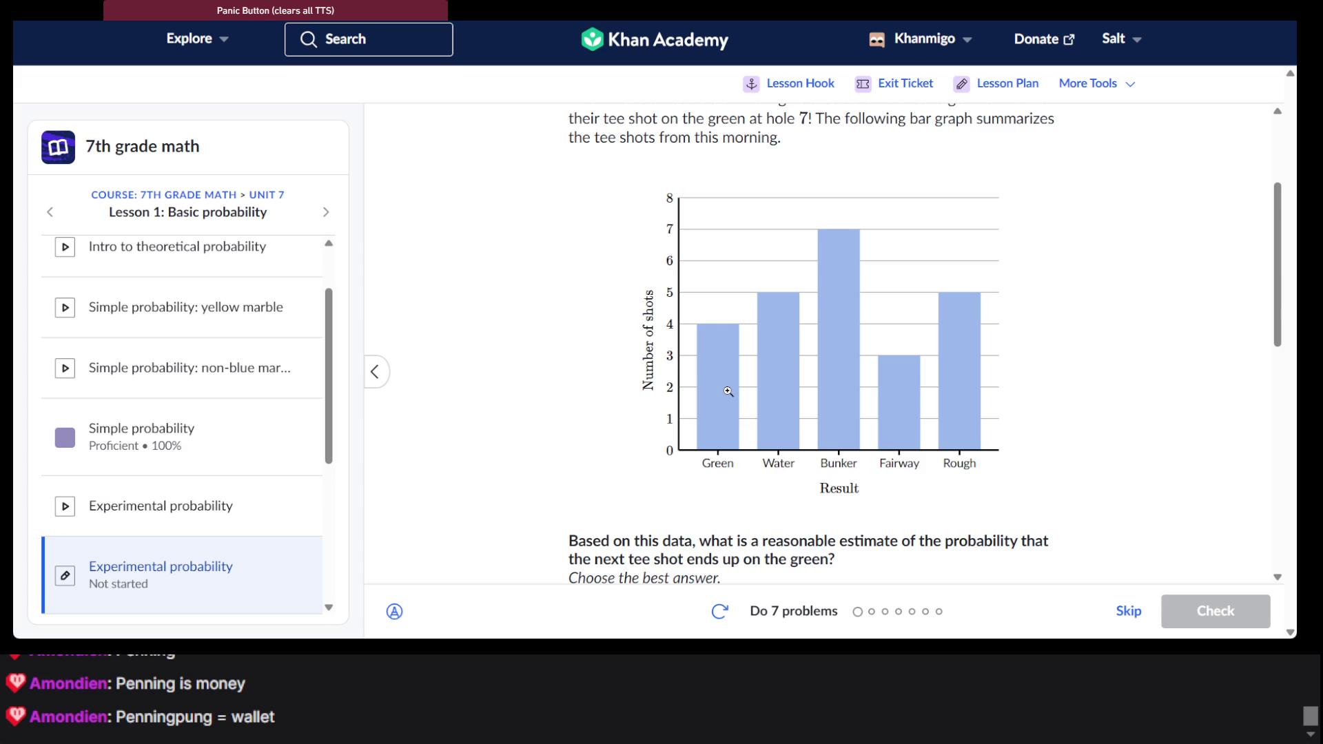
scroll(728, 391, down, 8)
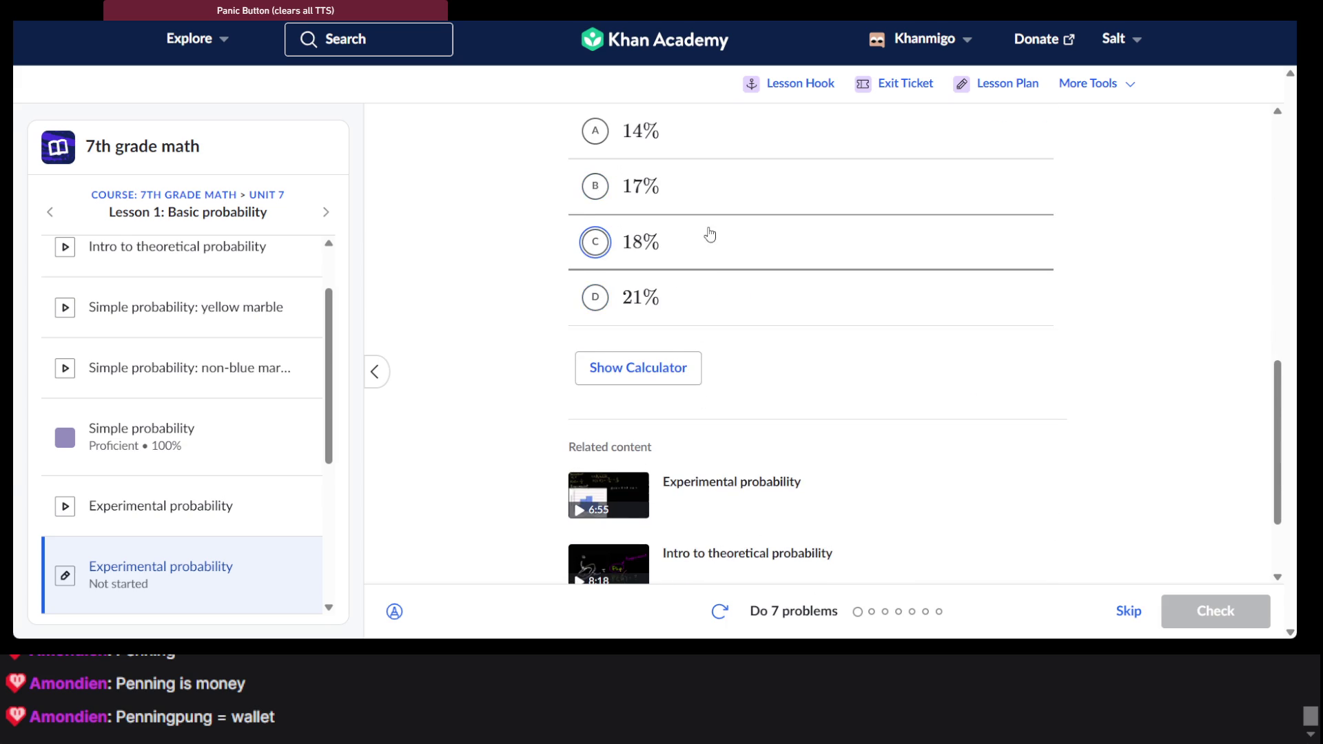
scroll(708, 246, up, 3)
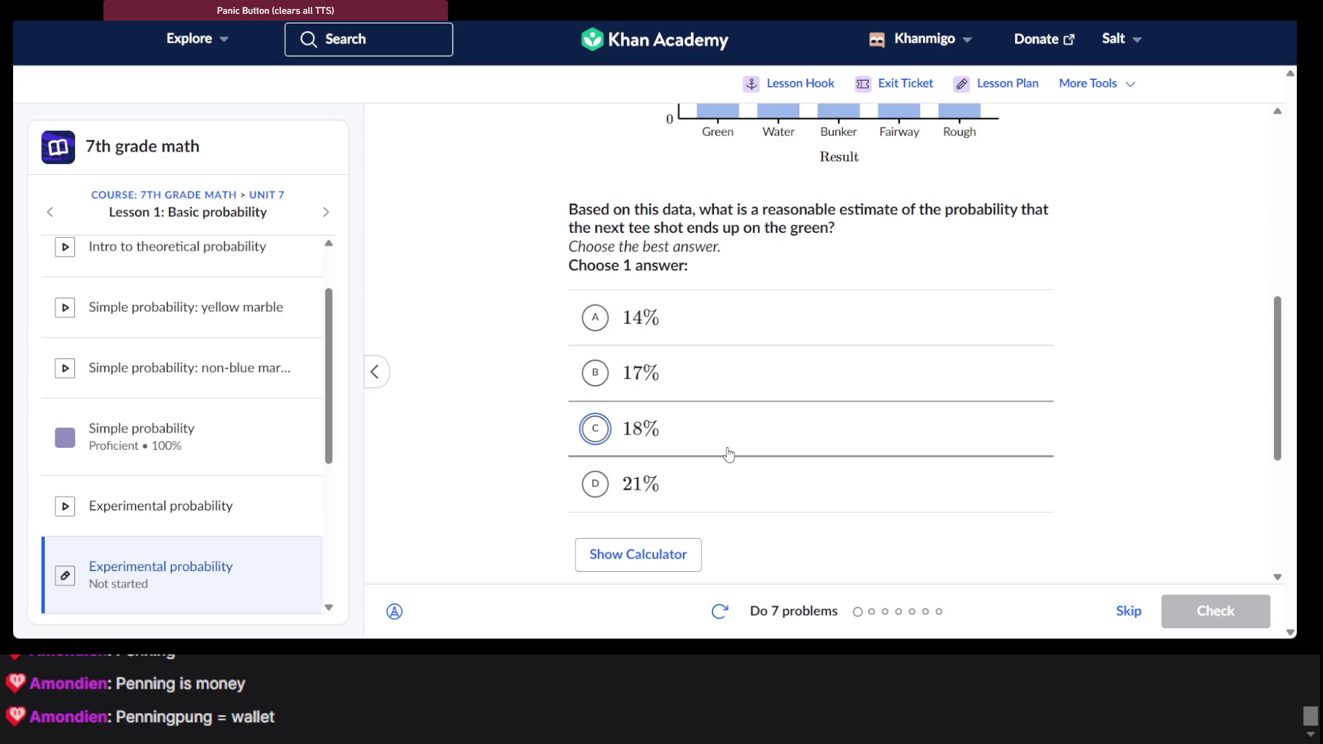
scroll(729, 453, up, 7)
scroll(731, 360, down, 10)
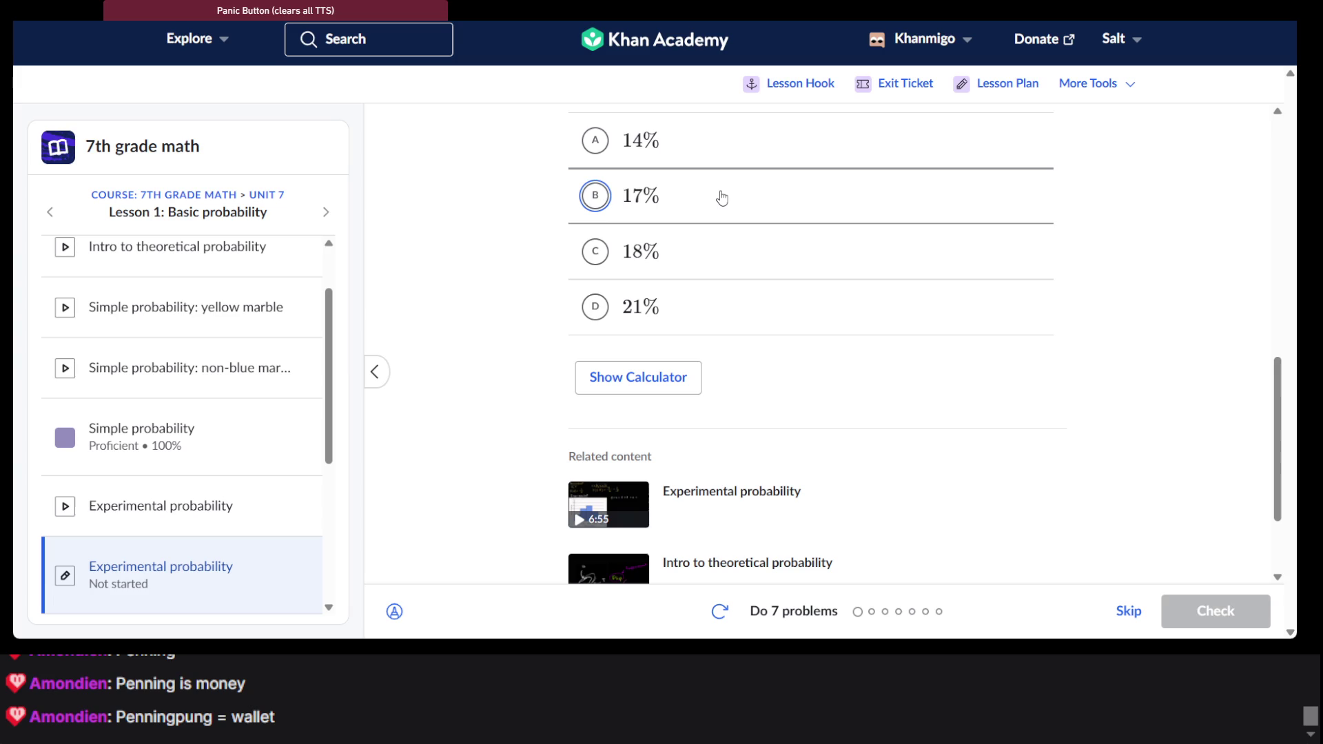
click(717, 195)
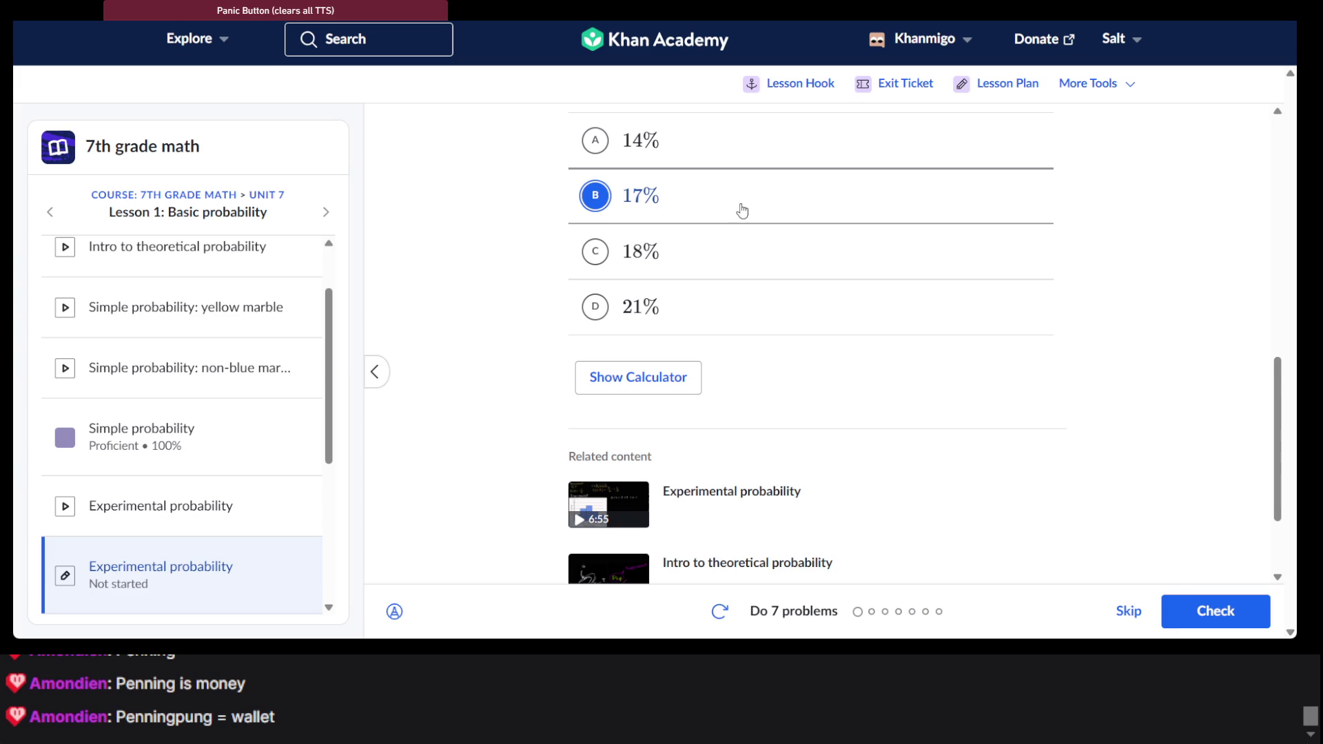
click(1231, 611)
Highlight the Experimental probability title and the 'Choose the best answer' line, then advance to question 2
scroll(837, 354, up, 5)
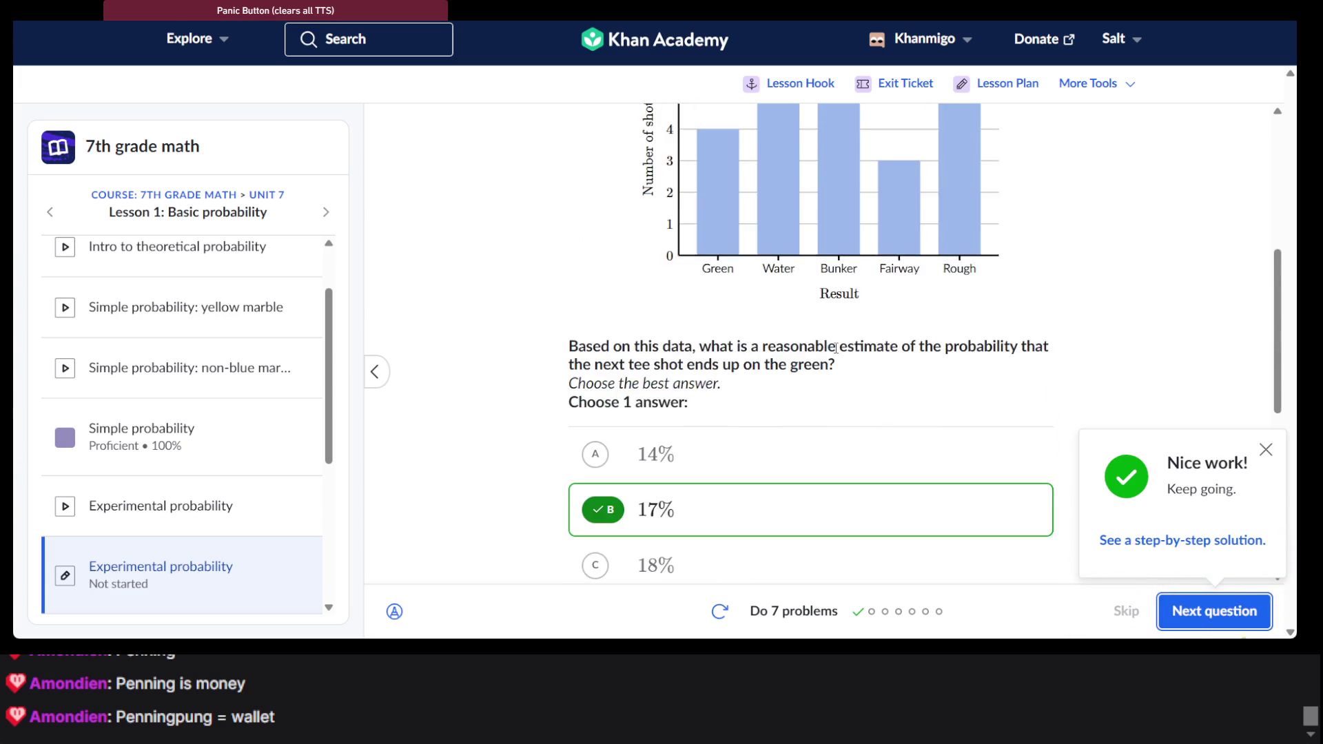
scroll(717, 263, up, 4)
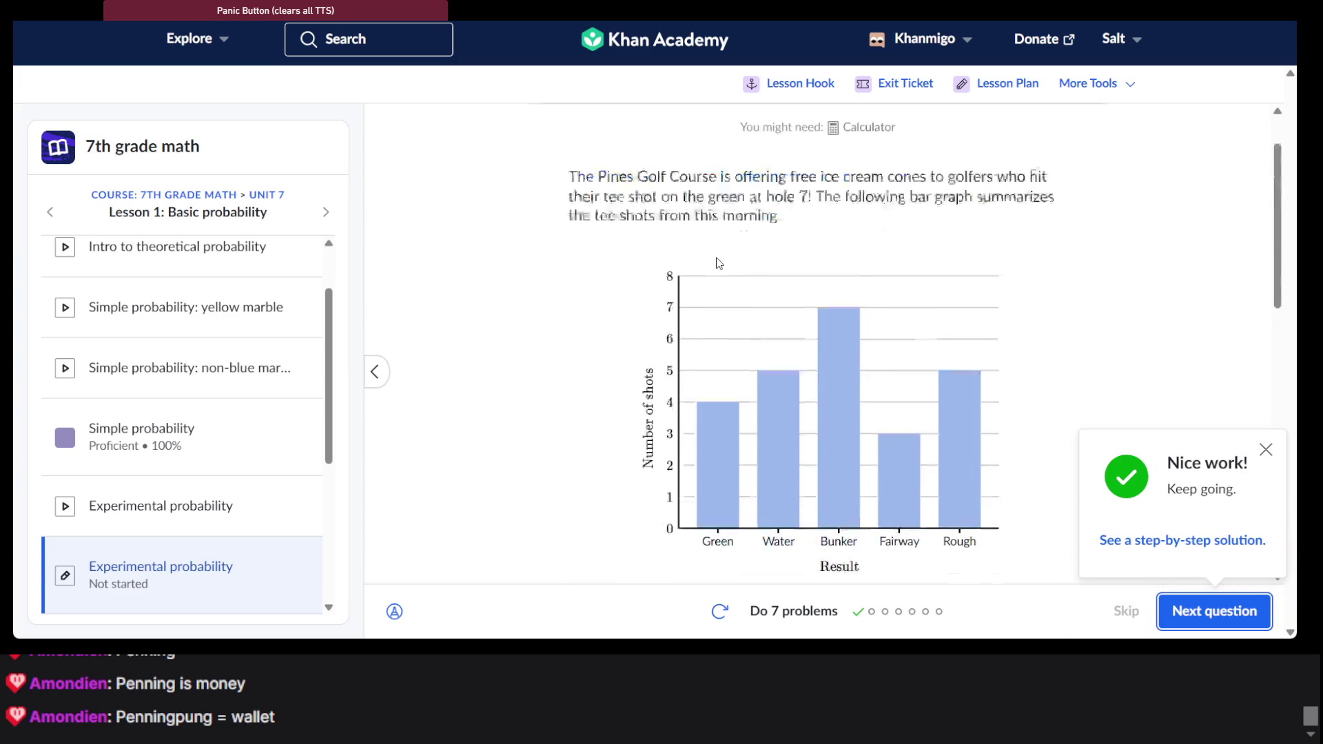
scroll(716, 262, down, 5)
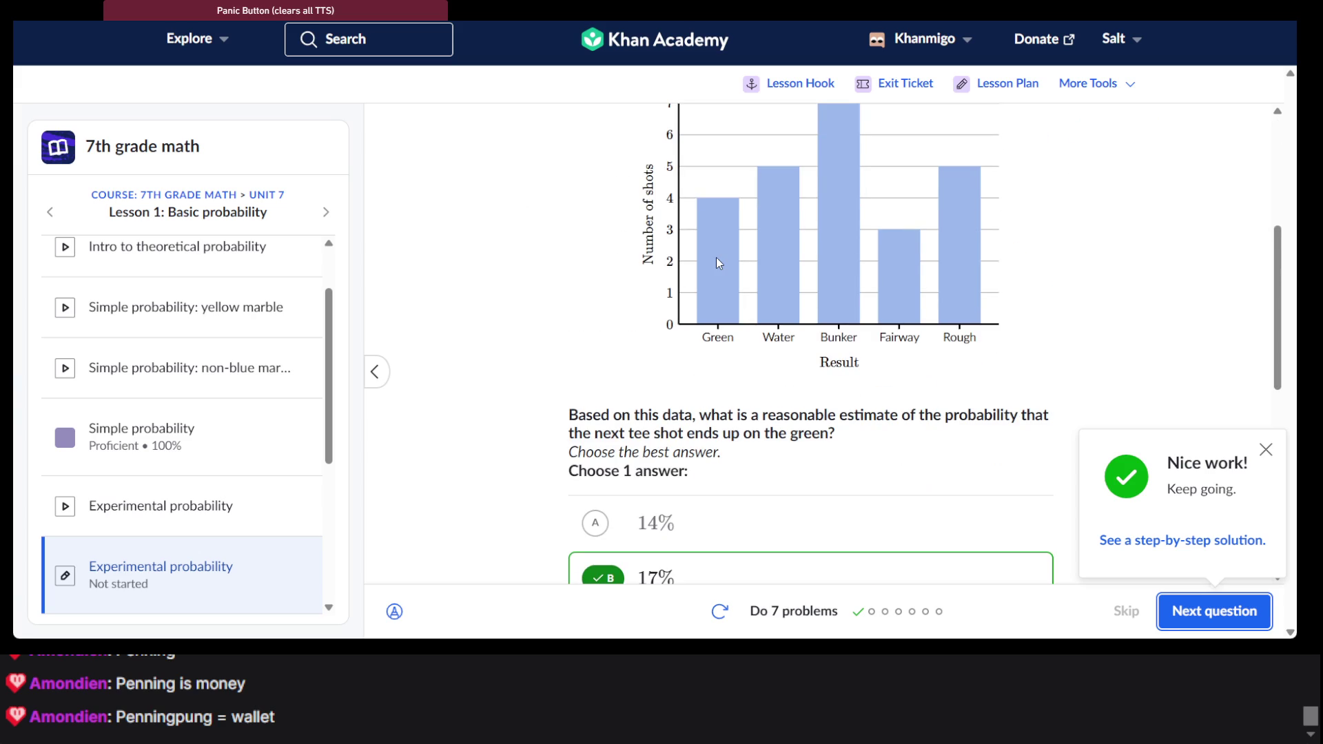
scroll(716, 263, up, 1)
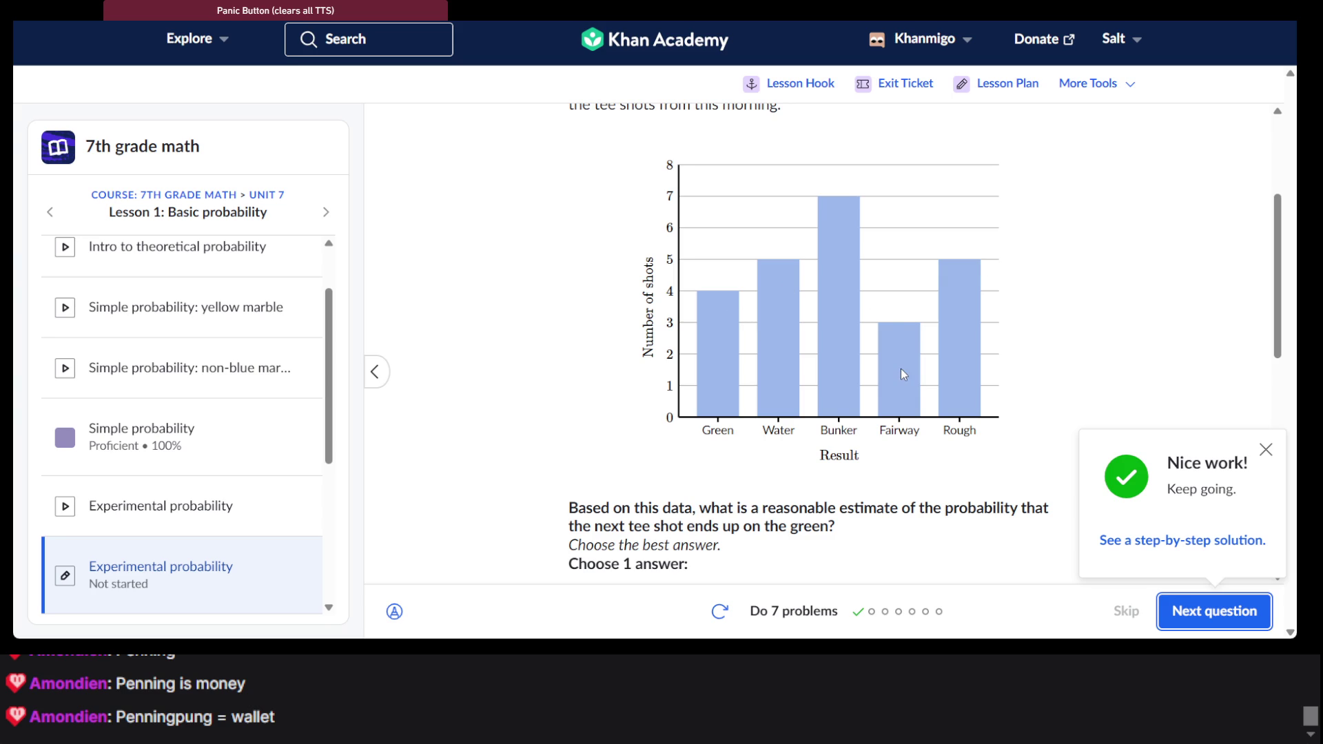
scroll(906, 367, down, 1)
scroll(907, 372, up, 1)
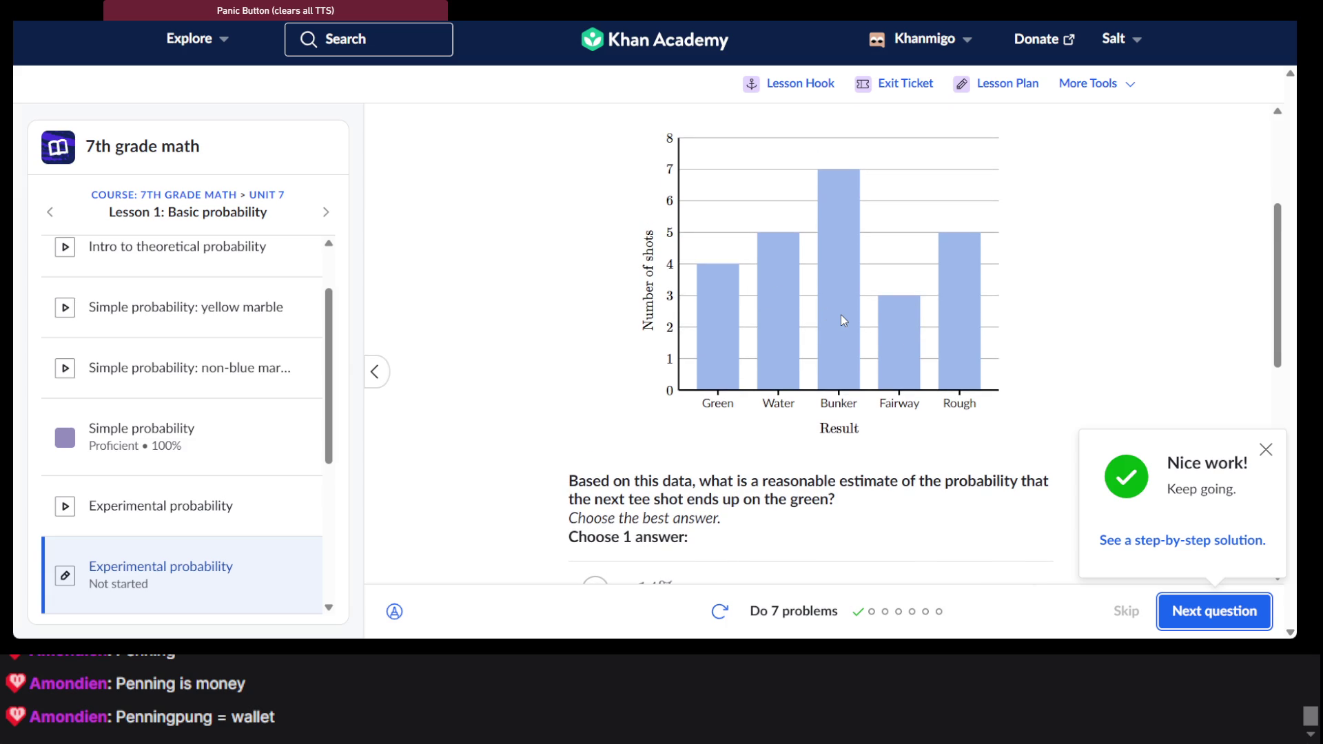
scroll(843, 320, down, 8)
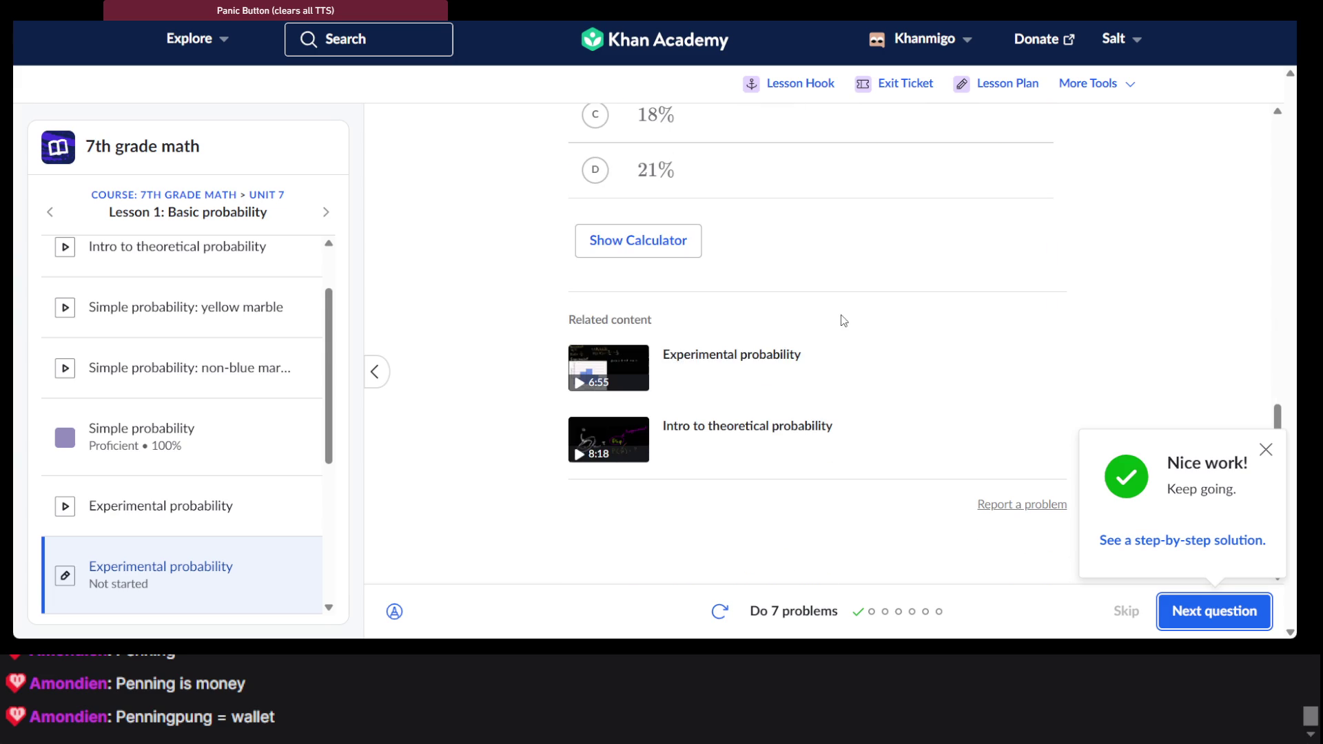
scroll(844, 320, up, 10)
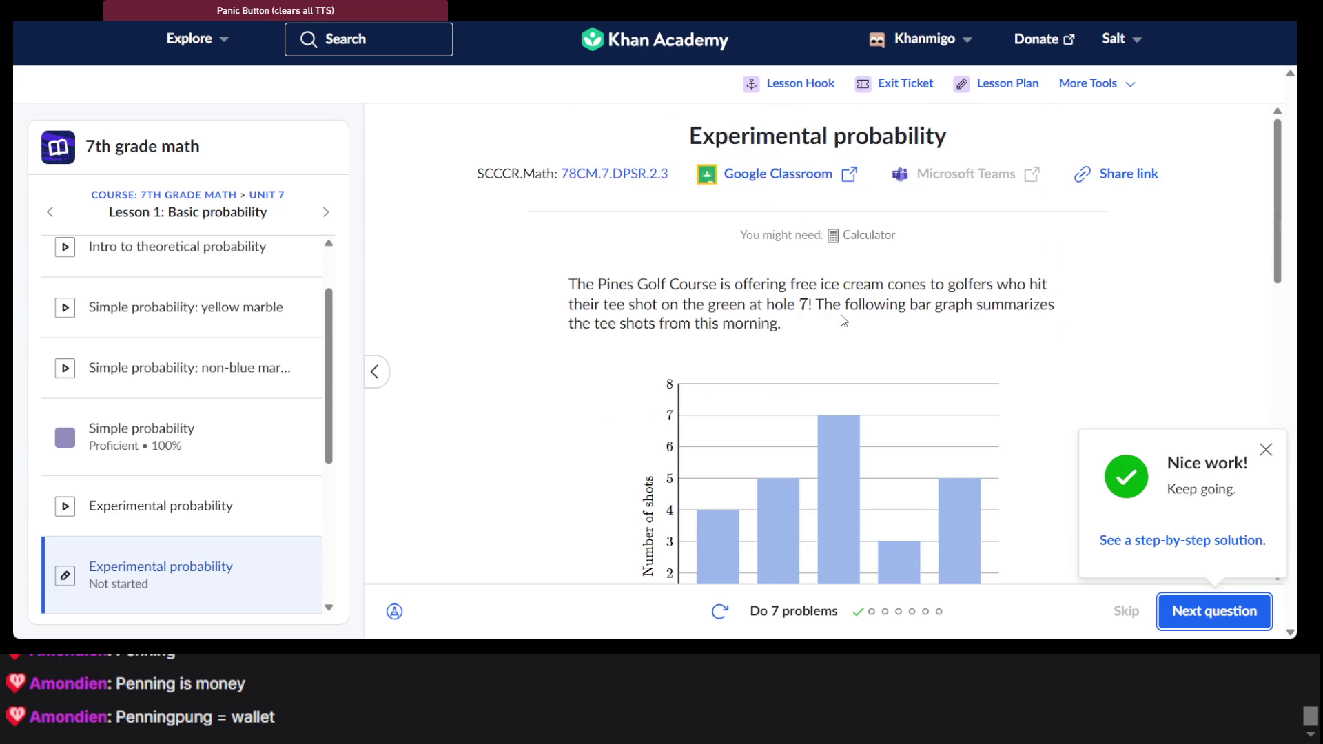
double_click(806, 135)
triple_click(806, 135)
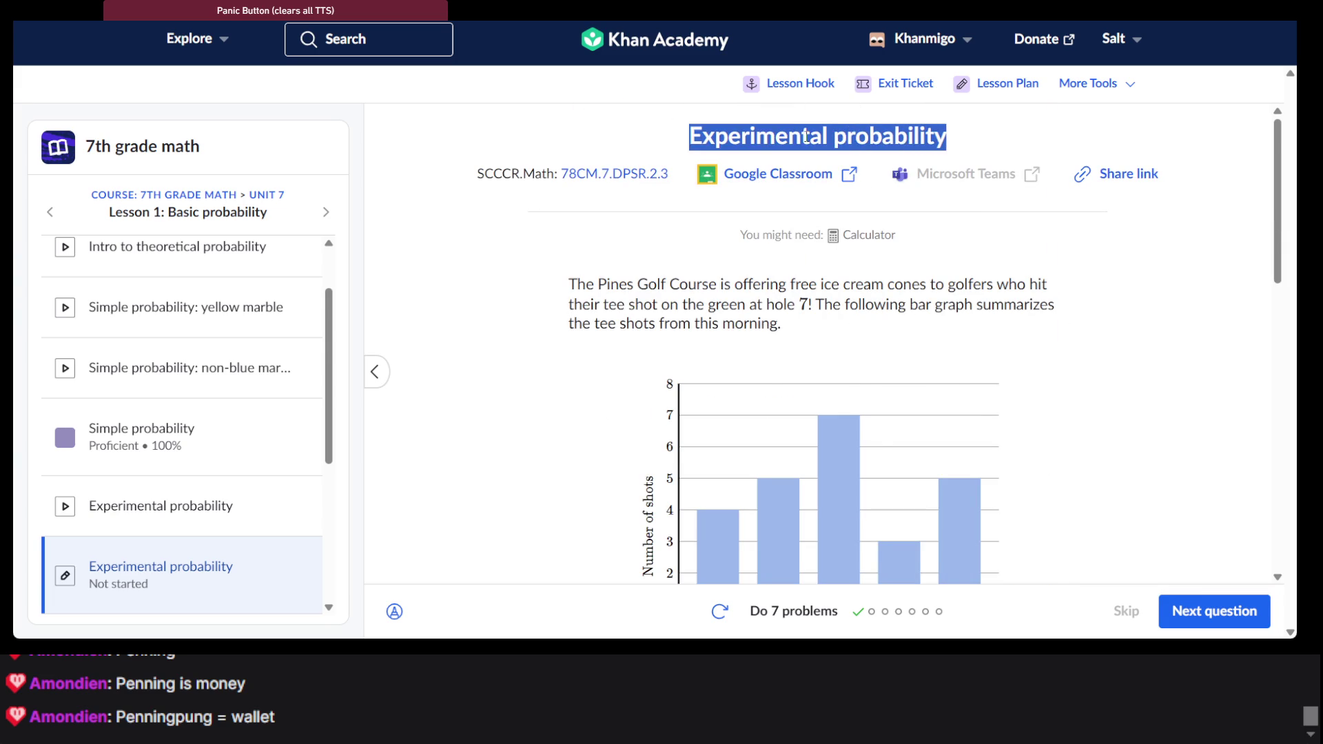
scroll(758, 153, down, 8)
triple_click(688, 156)
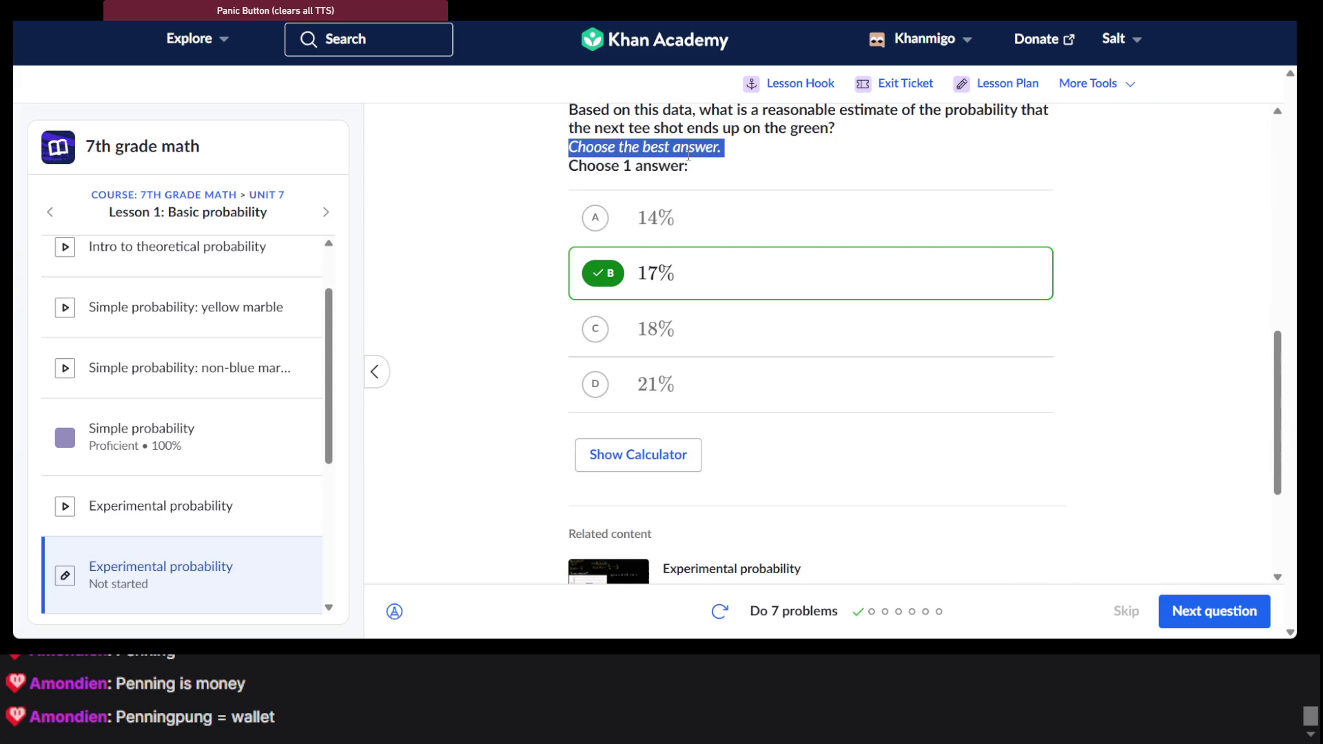
click(1234, 614)
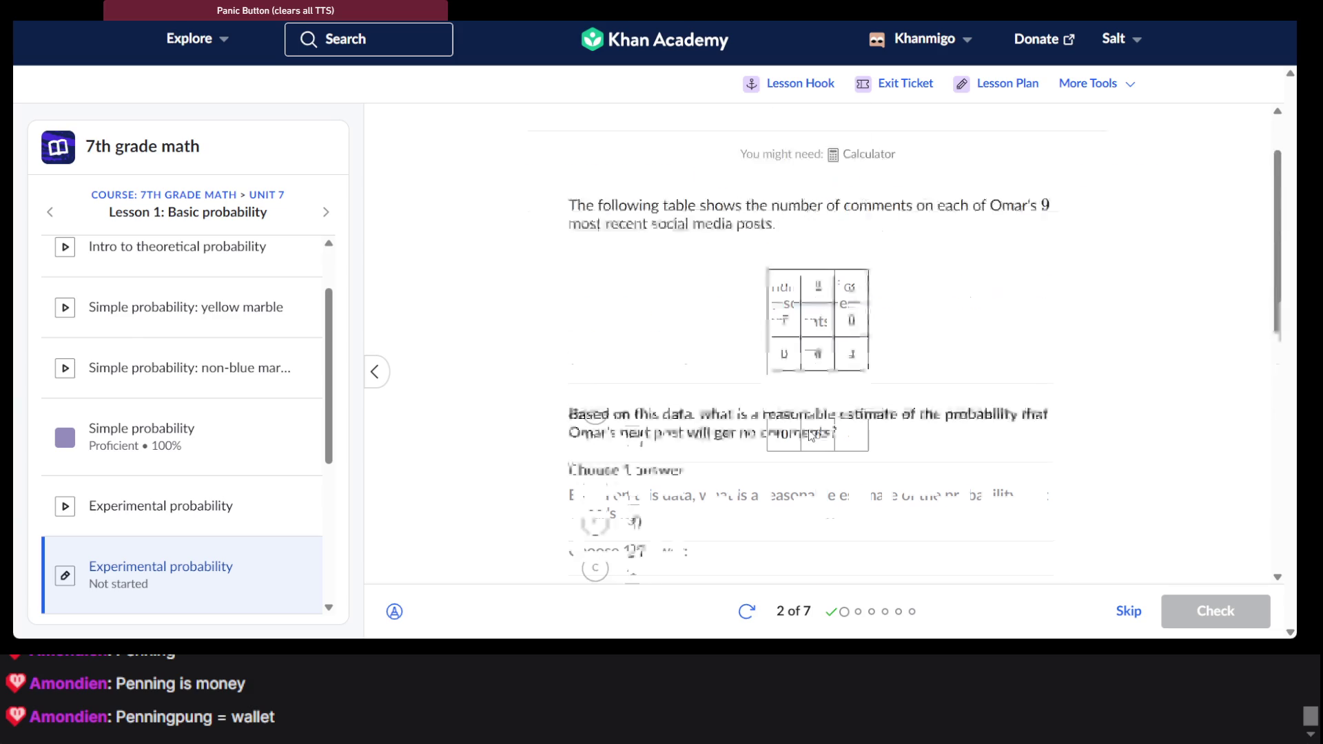
Read through the no-comments question, briefly highlighting its paragraph
scroll(189, 414, down, 2)
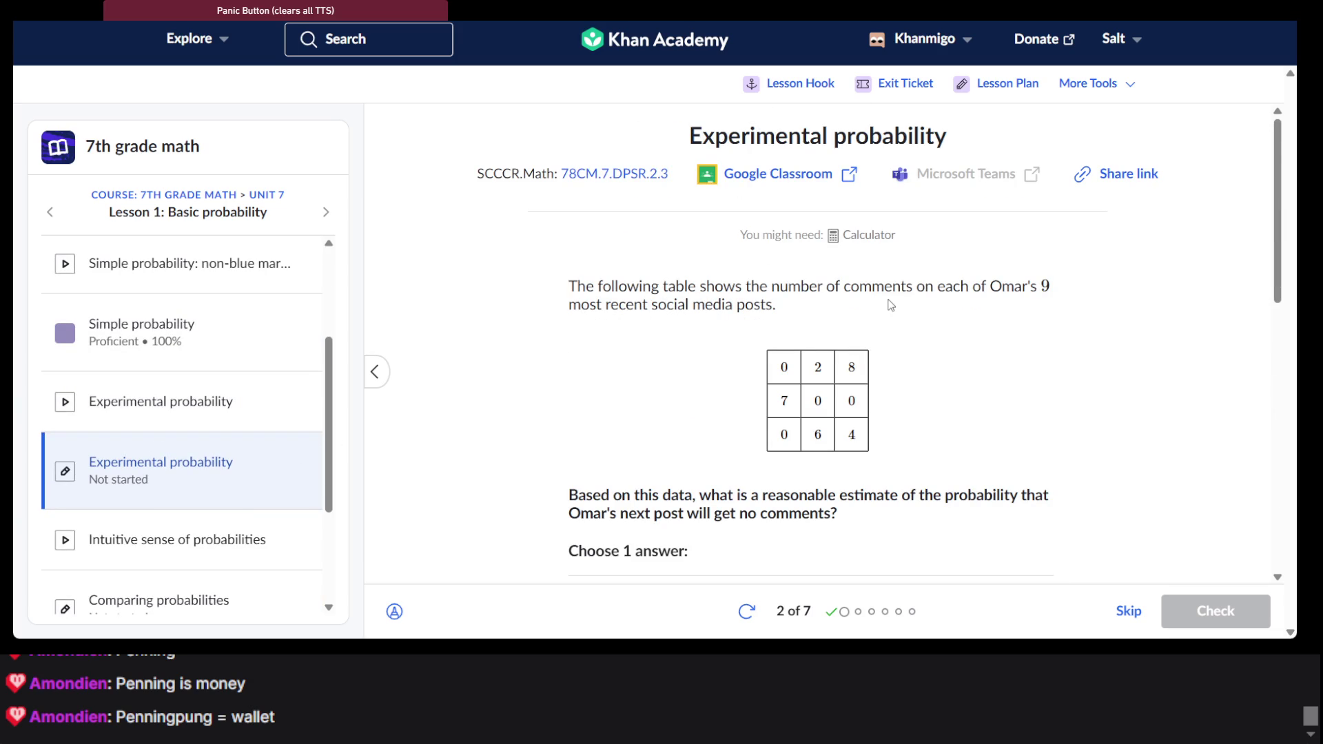
scroll(891, 305, down, 1)
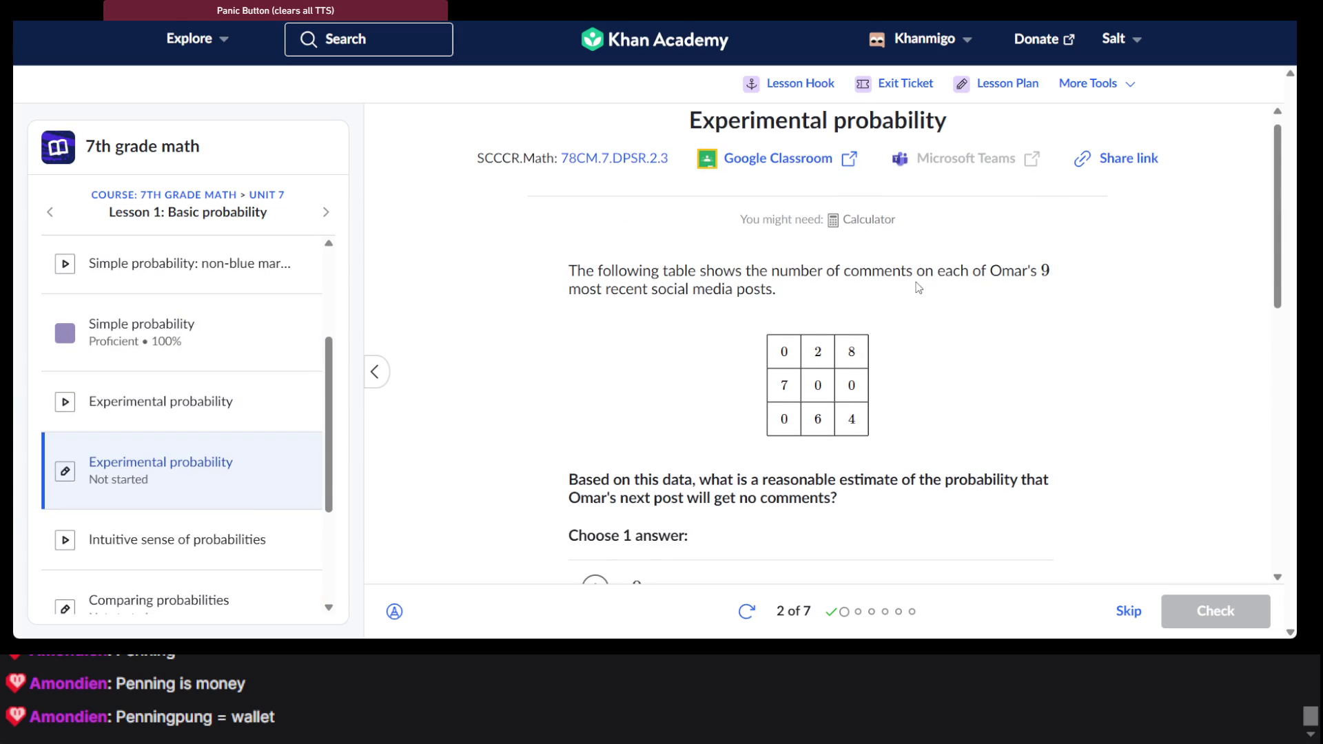
scroll(919, 288, down, 3)
triple_click(844, 296)
click(656, 307)
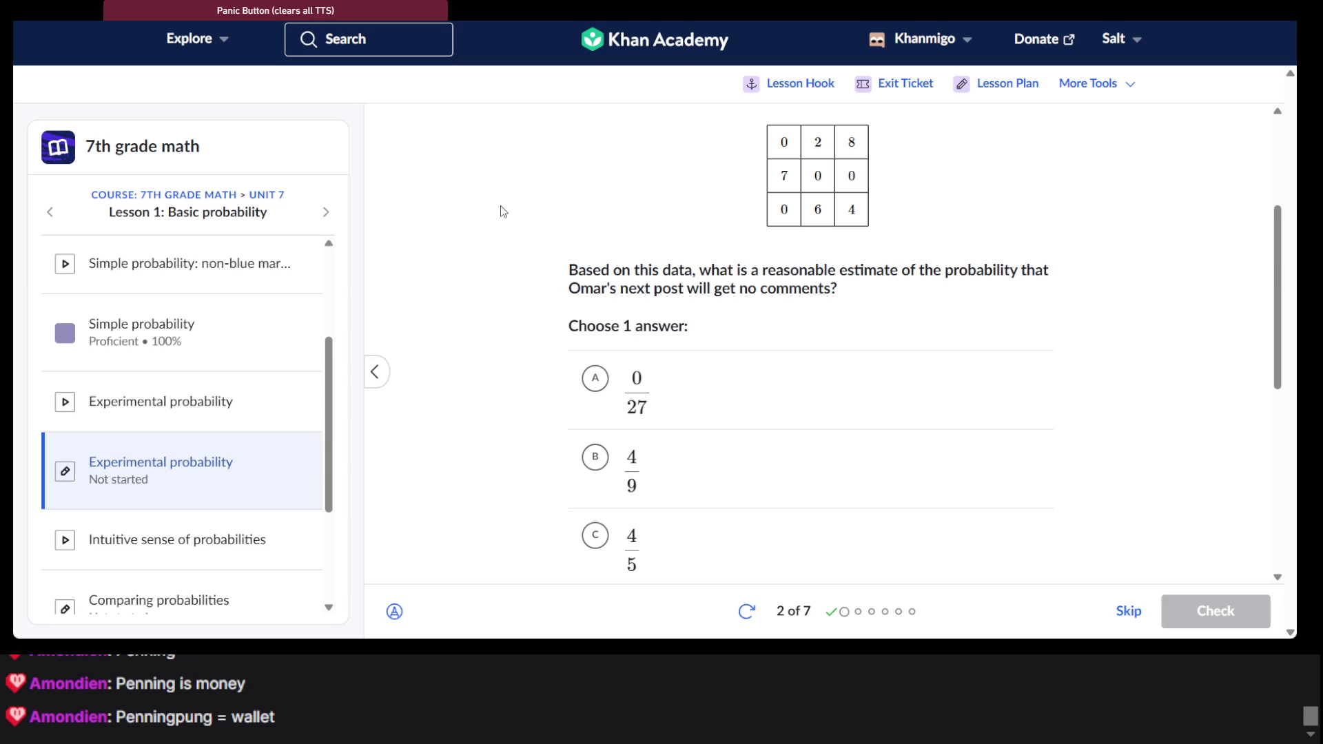
scroll(503, 211, up, 3)
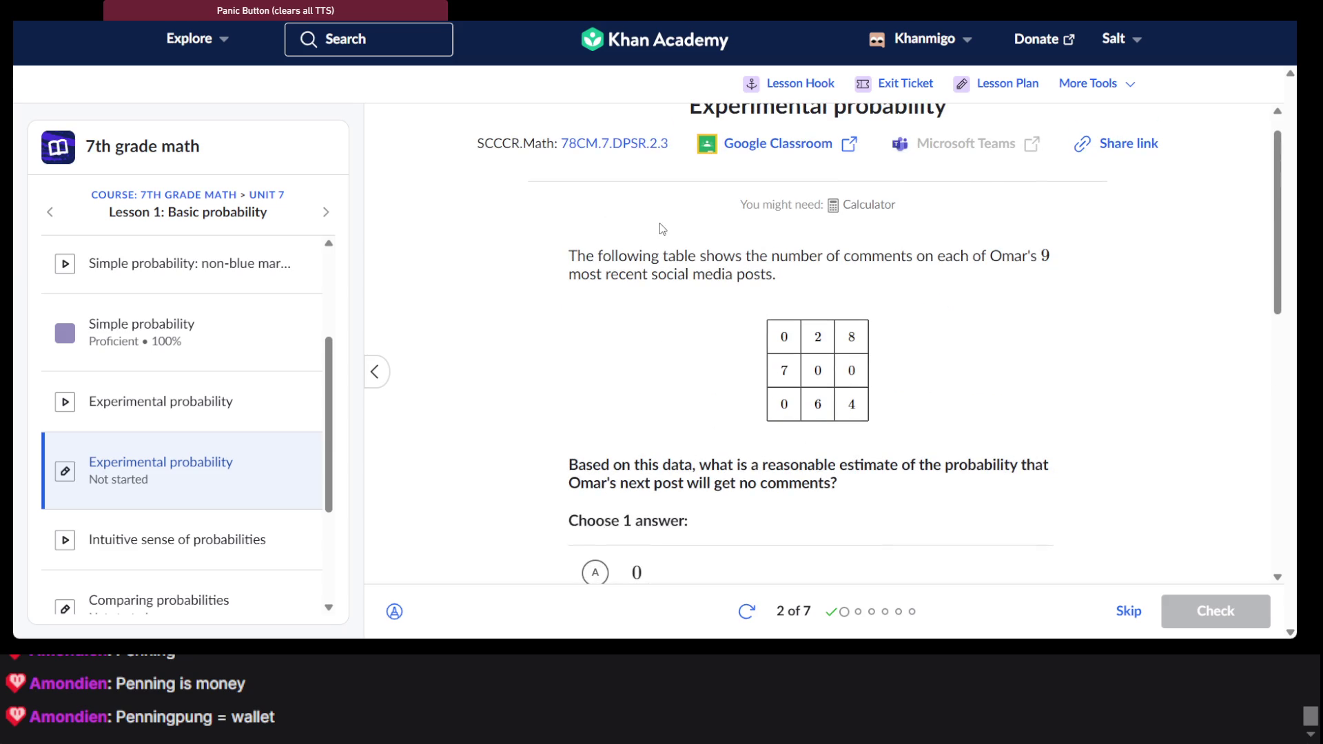
scroll(739, 279, down, 3)
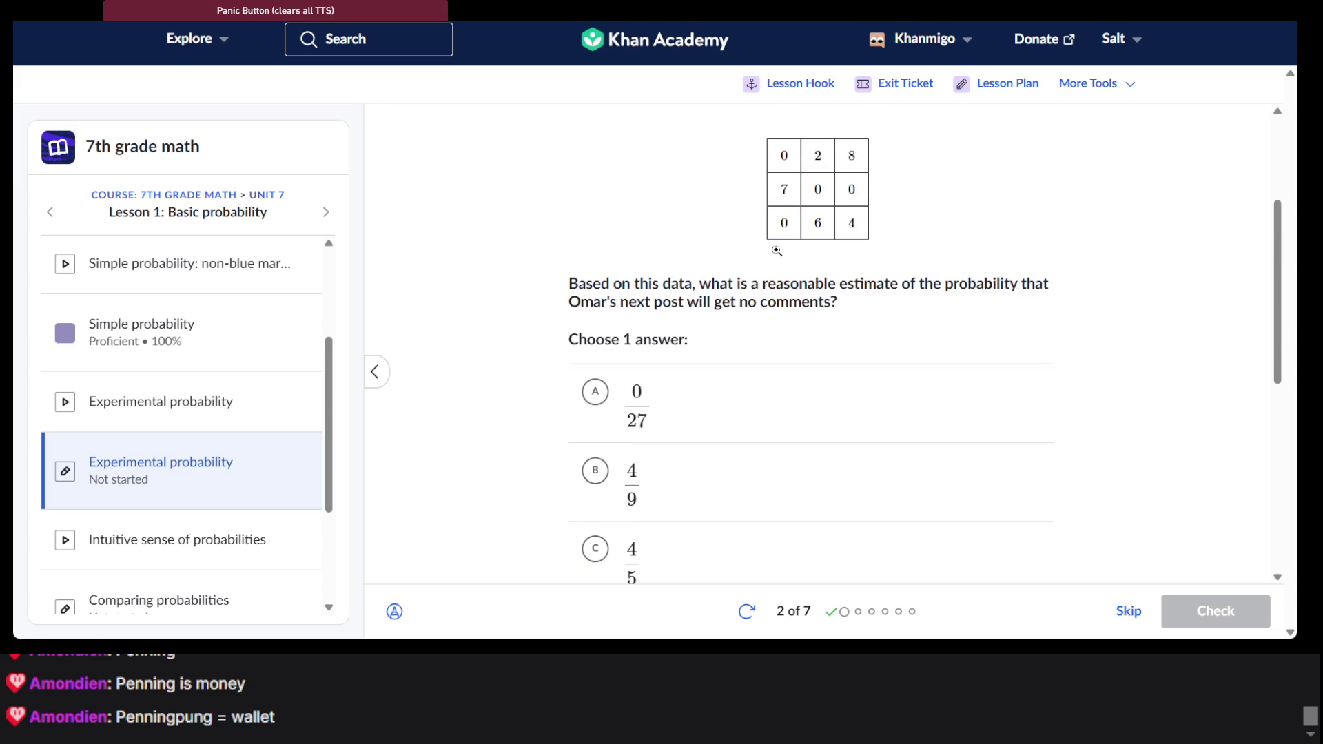
scroll(776, 250, down, 1)
scroll(776, 251, up, 2)
scroll(753, 343, down, 2)
Answer 4/9, have it marked correct, and load question 3 of 7
click(741, 392)
scroll(758, 400, down, 3)
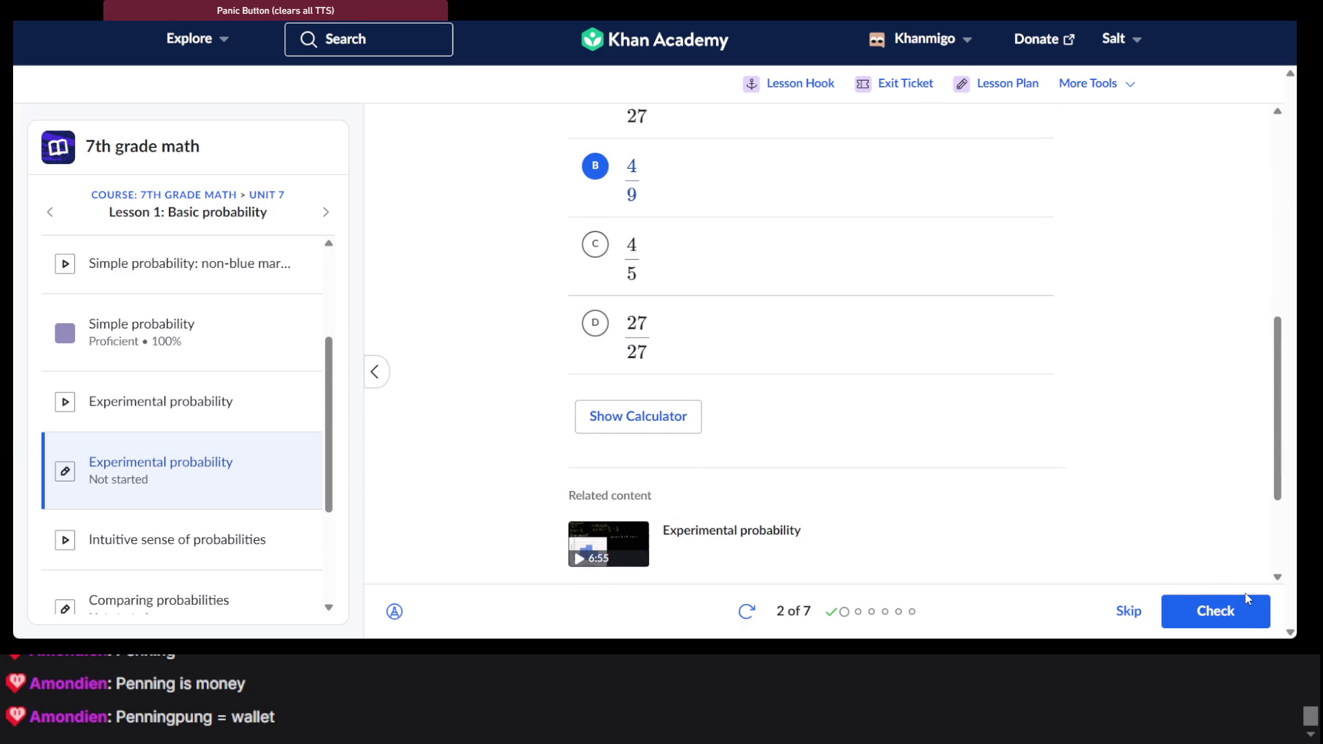
click(1228, 612)
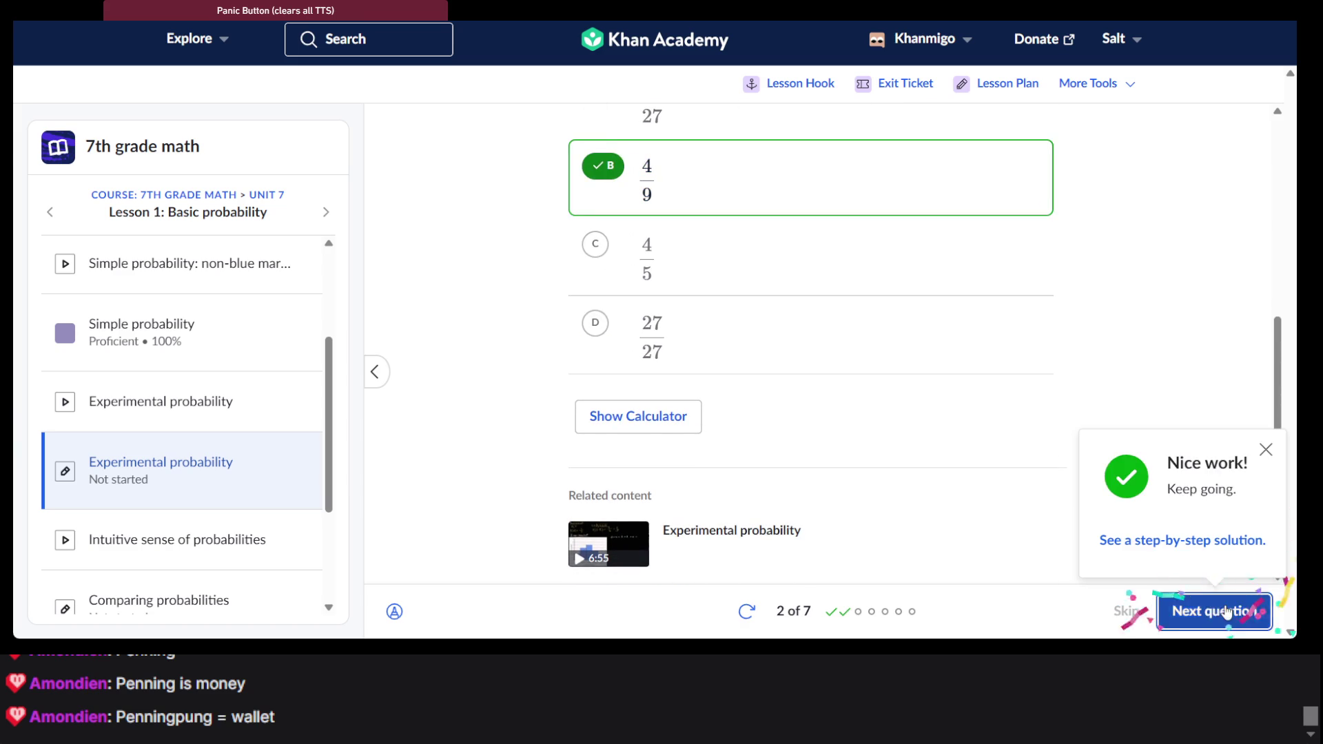
click(1205, 606)
scroll(774, 393, up, 5)
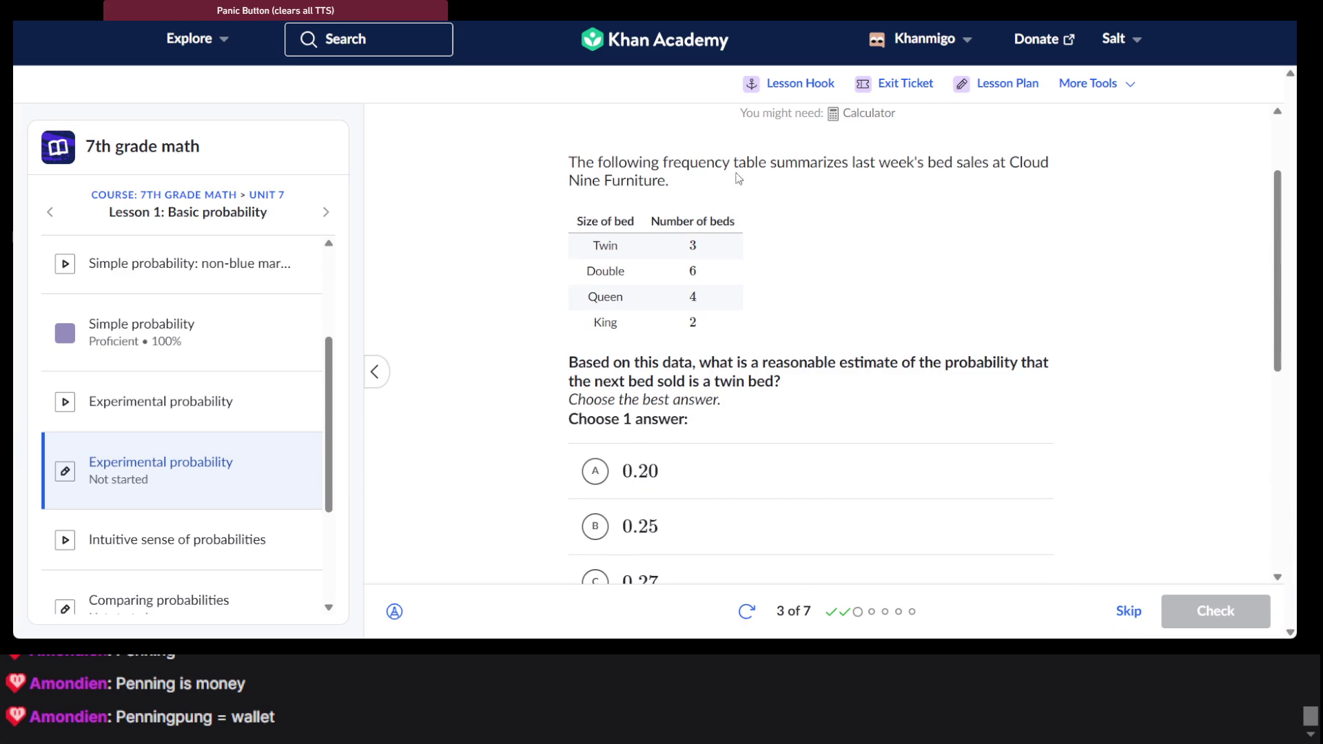
Answer the twin-bed sales question with 0.20 instead of 0.27, then load question 4
double_click(739, 164)
scroll(741, 170, down, 1)
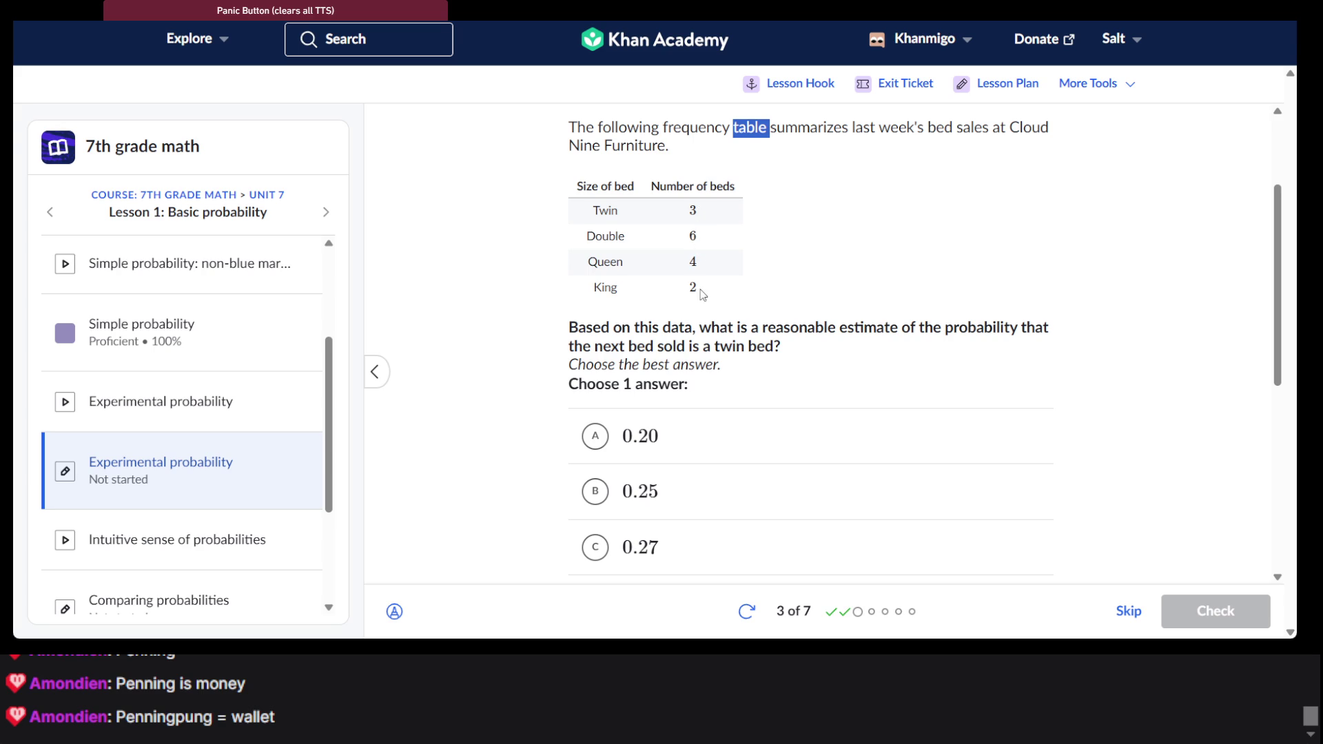
scroll(700, 276, down, 2)
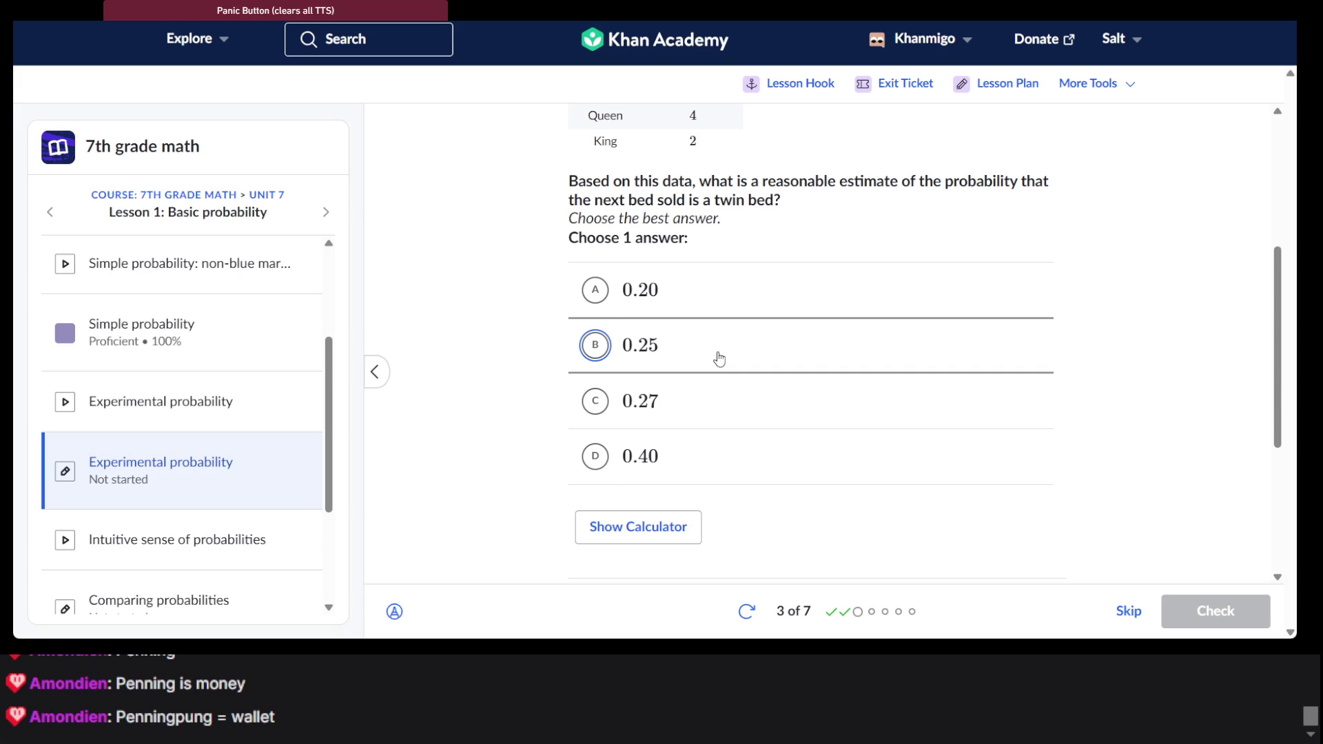
click(711, 383)
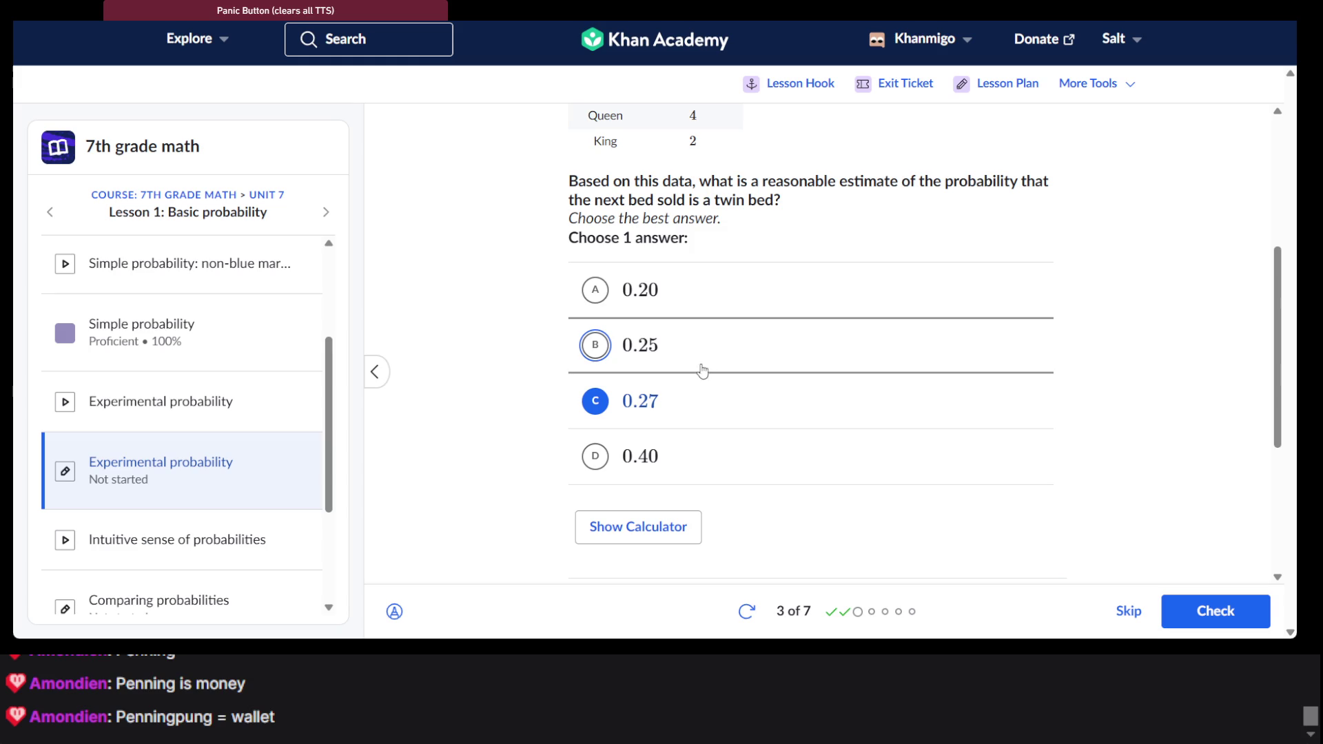
click(714, 296)
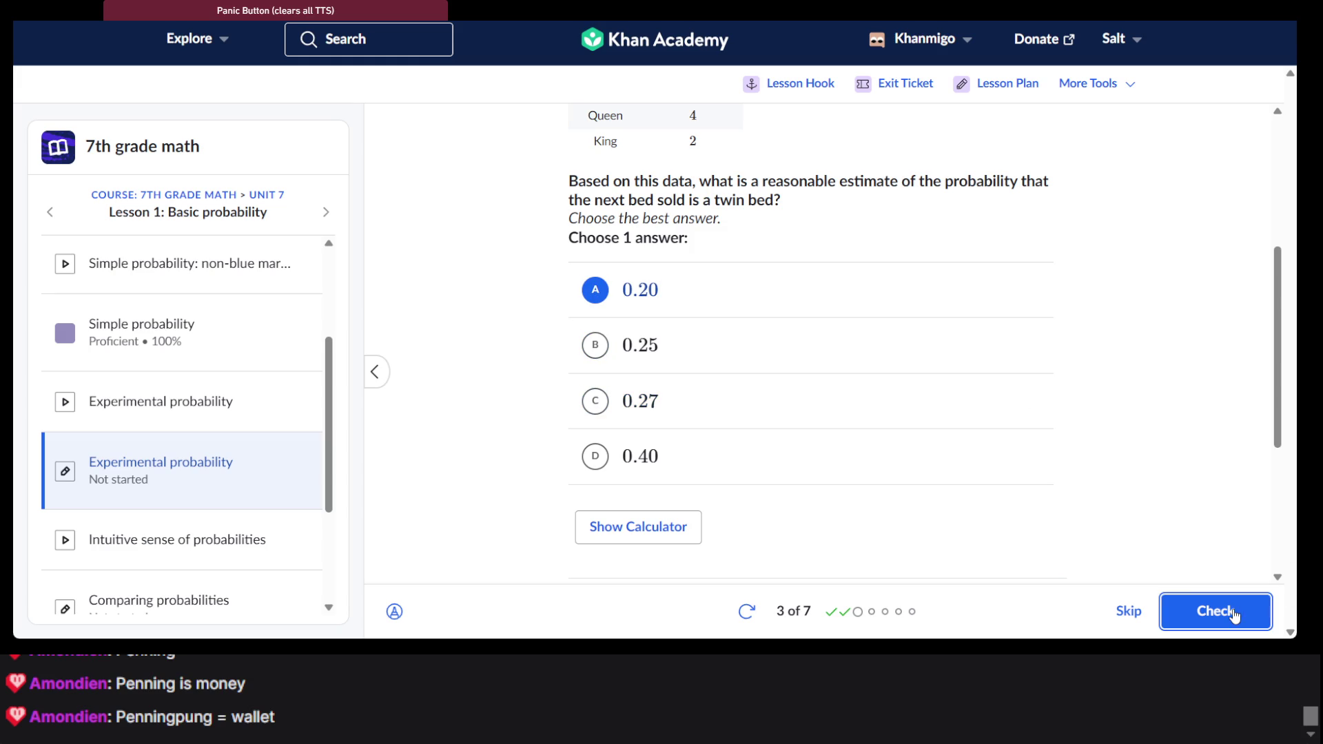
click(1233, 614)
click(1233, 615)
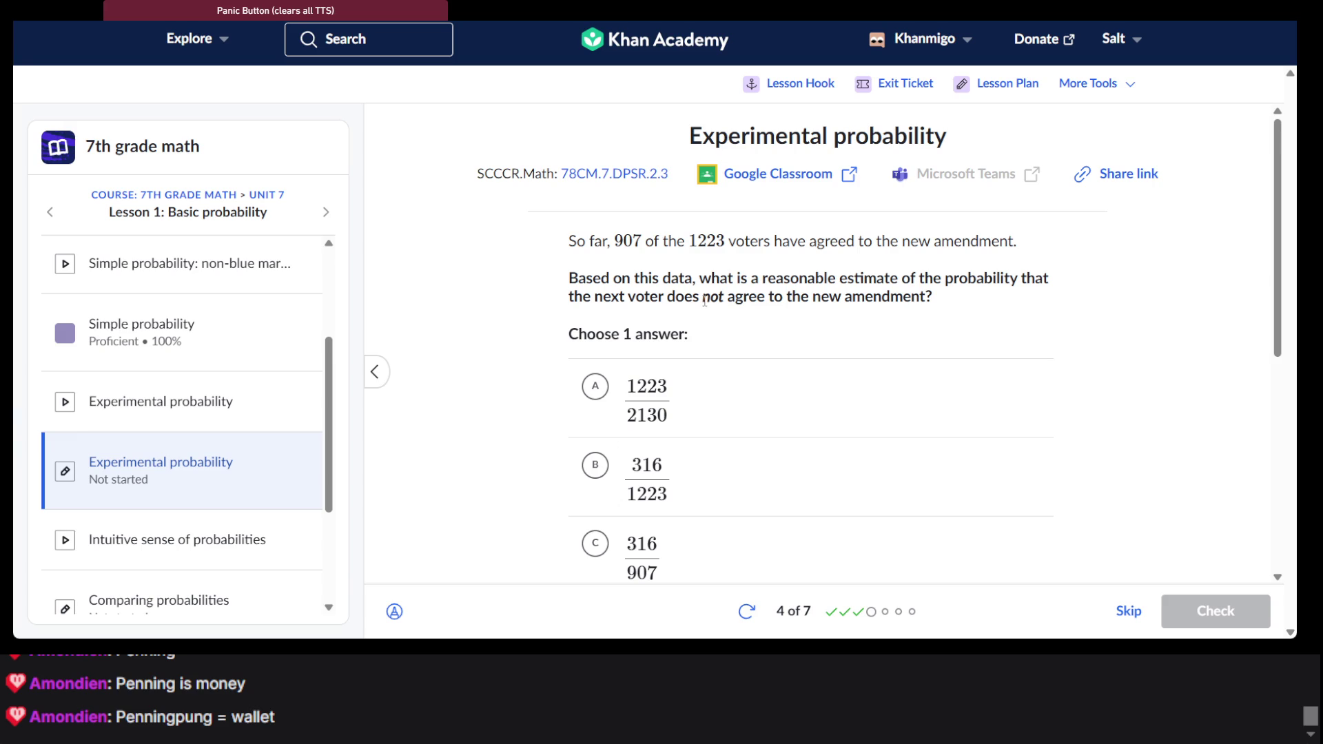
Answer the voters amendment question with 316/1223, then bring up the dot-plot question 5
double_click(704, 301)
triple_click(704, 300)
click(704, 301)
scroll(687, 297, down, 5)
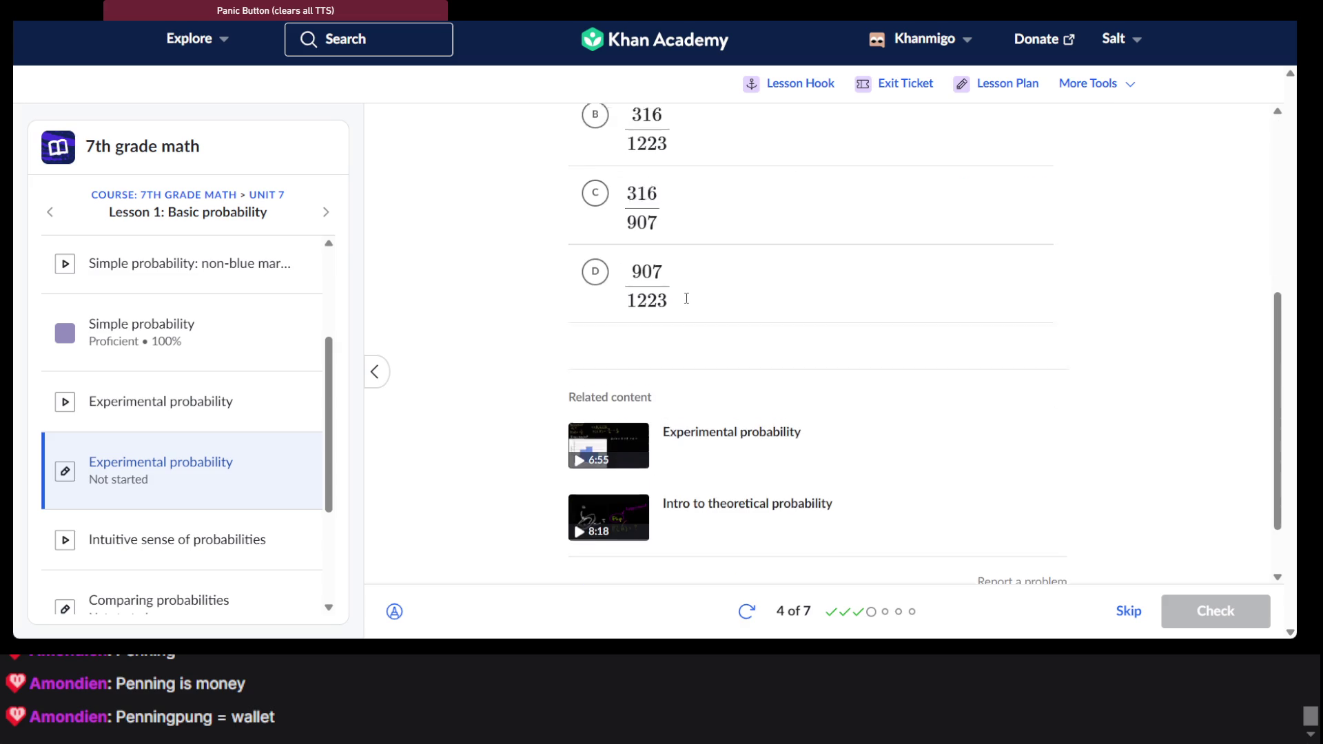
scroll(693, 341, up, 2)
scroll(694, 341, up, 3)
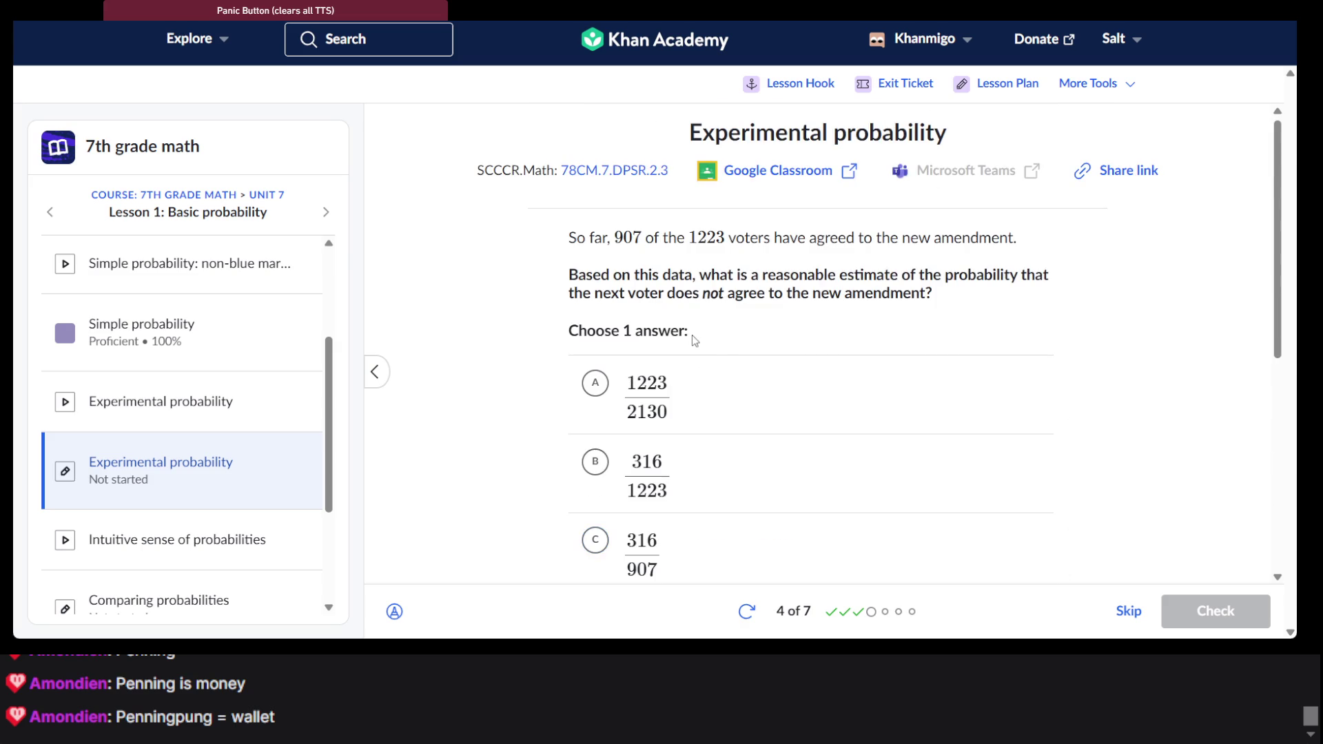
scroll(715, 340, down, 2)
click(700, 335)
scroll(700, 336, up, 1)
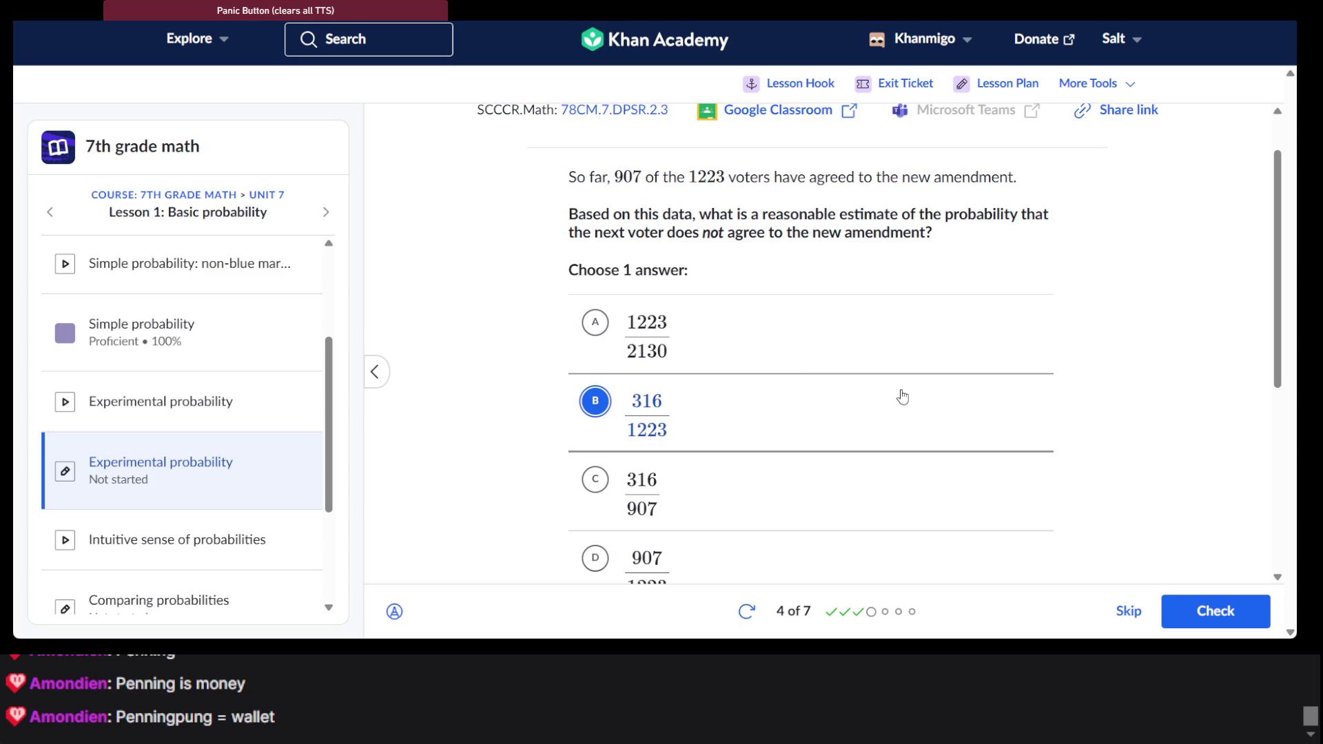
click(1188, 624)
click(1186, 620)
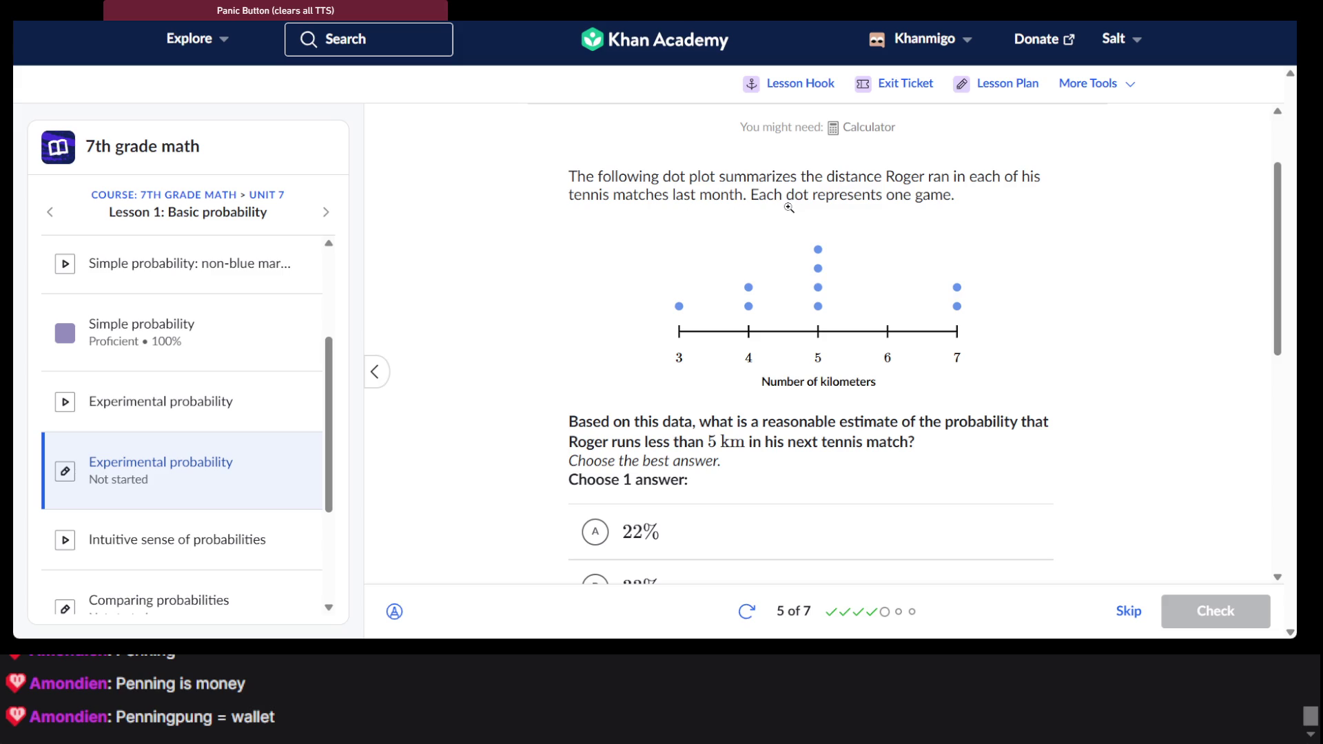
Pick 33% for Roger's tennis-match dot plot, get it graded, and advance to question 6
scroll(789, 206, down, 2)
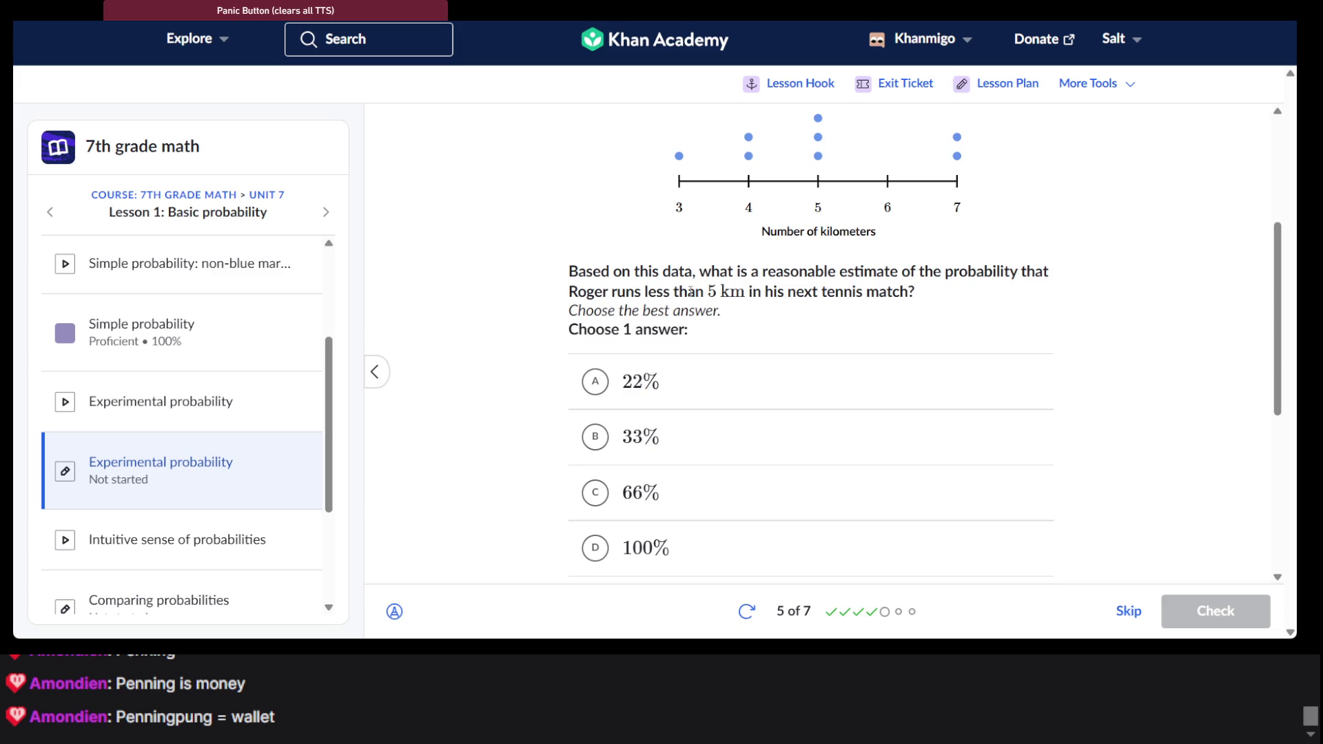
scroll(690, 291, up, 3)
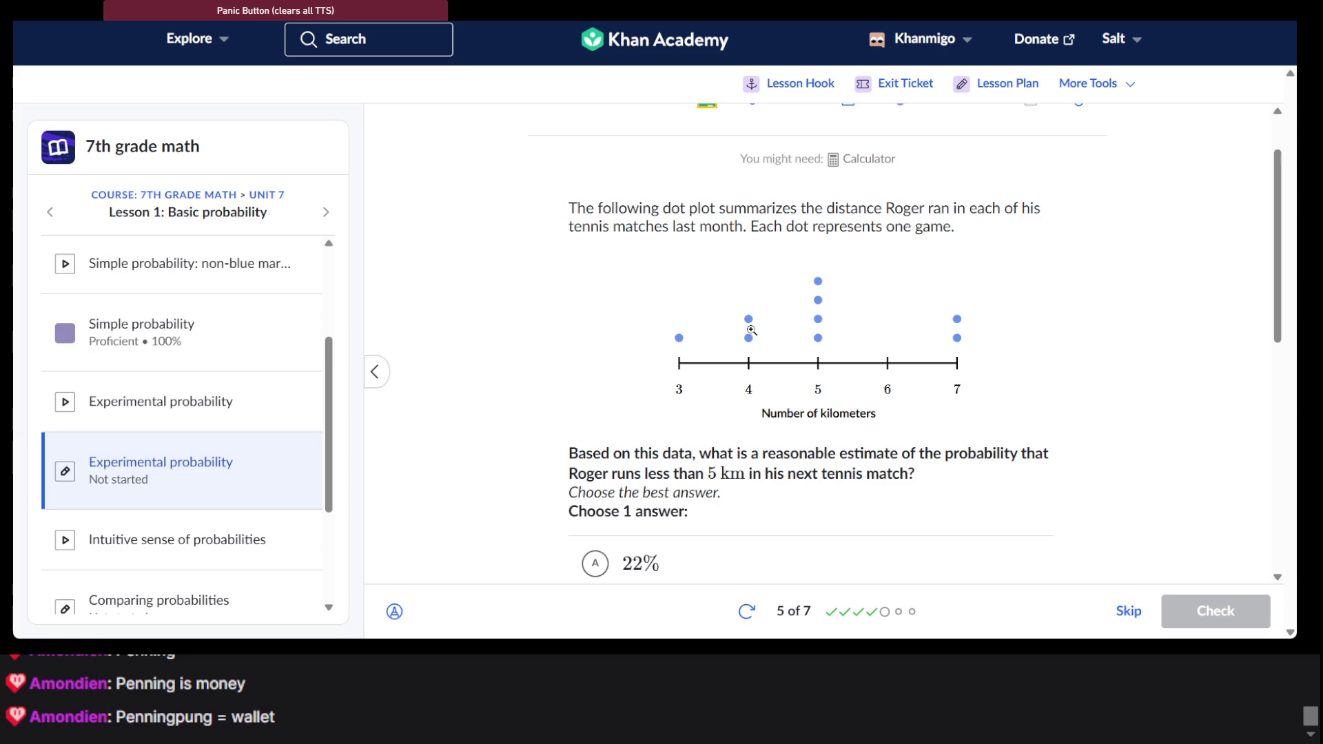
scroll(754, 342, down, 1)
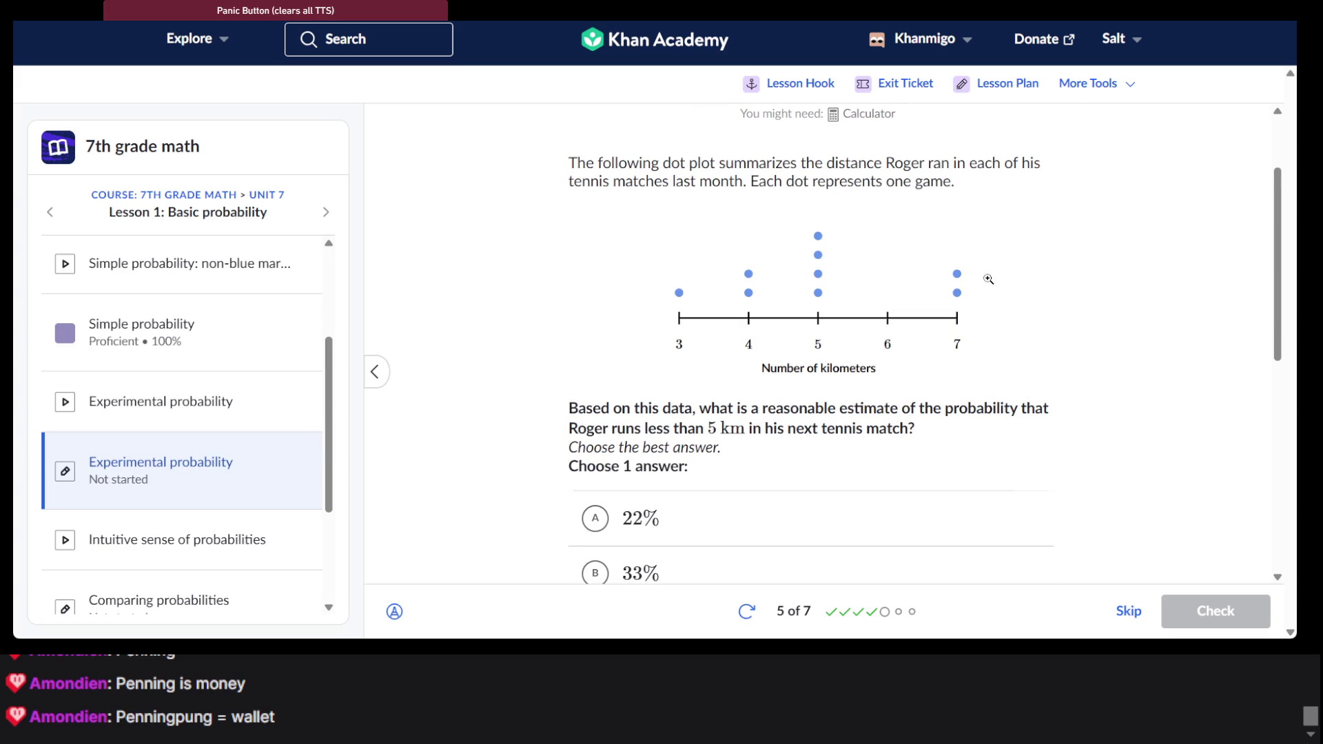
scroll(989, 283, down, 3)
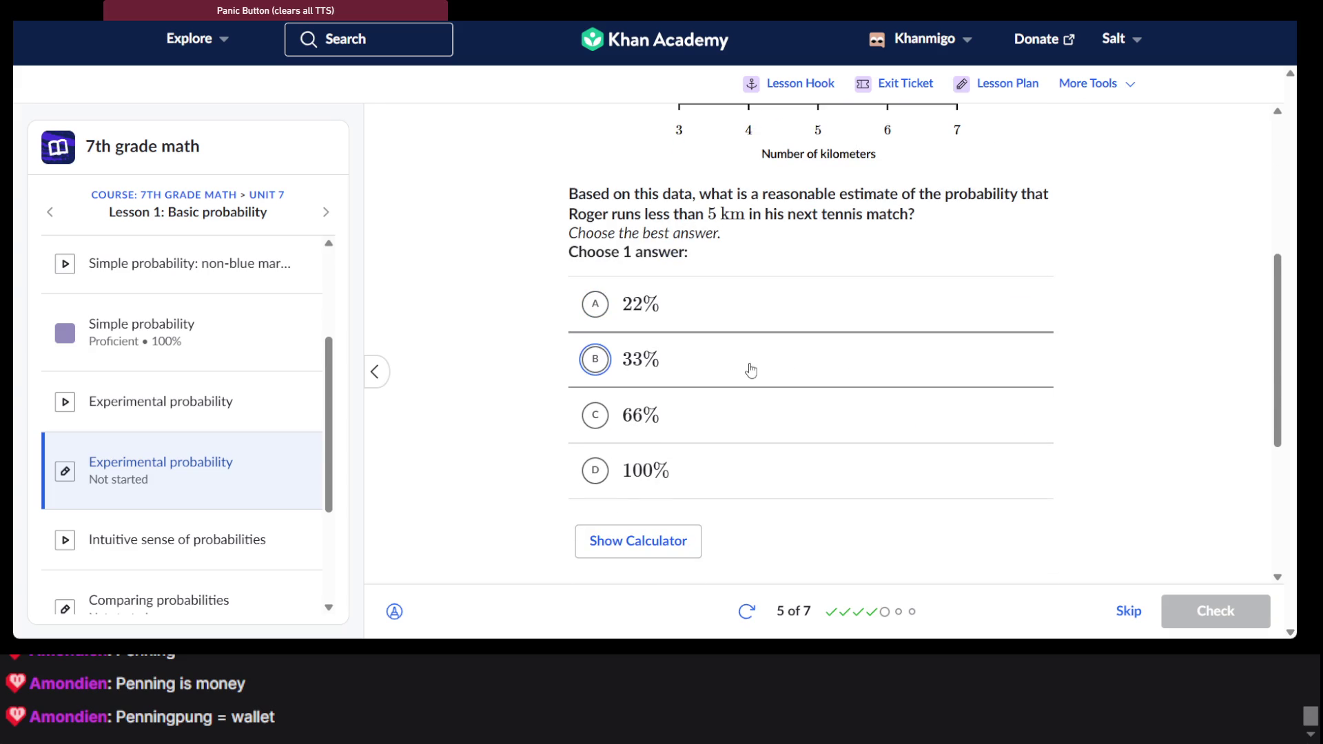
click(750, 368)
click(1200, 607)
click(1199, 601)
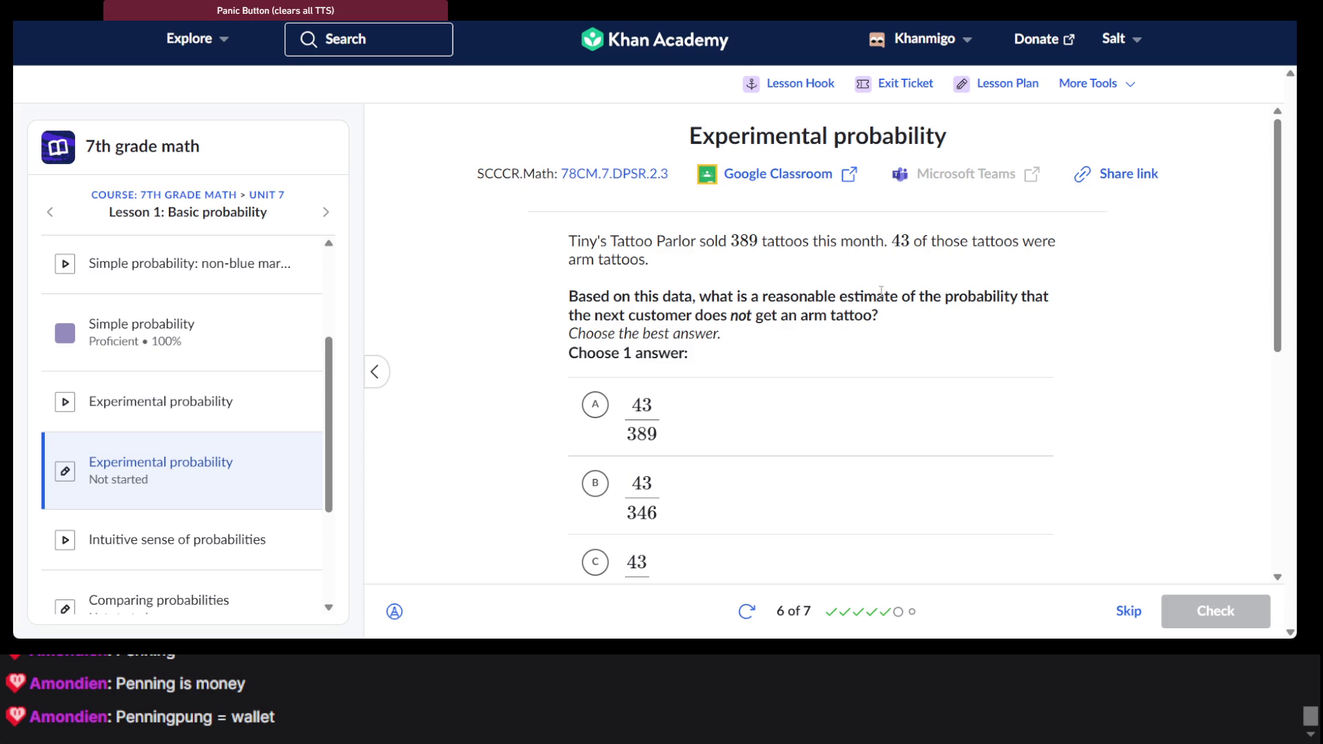
Answer the arm-tattoo question with 346/389 and advance to question 7 of 7
scroll(880, 290, down, 3)
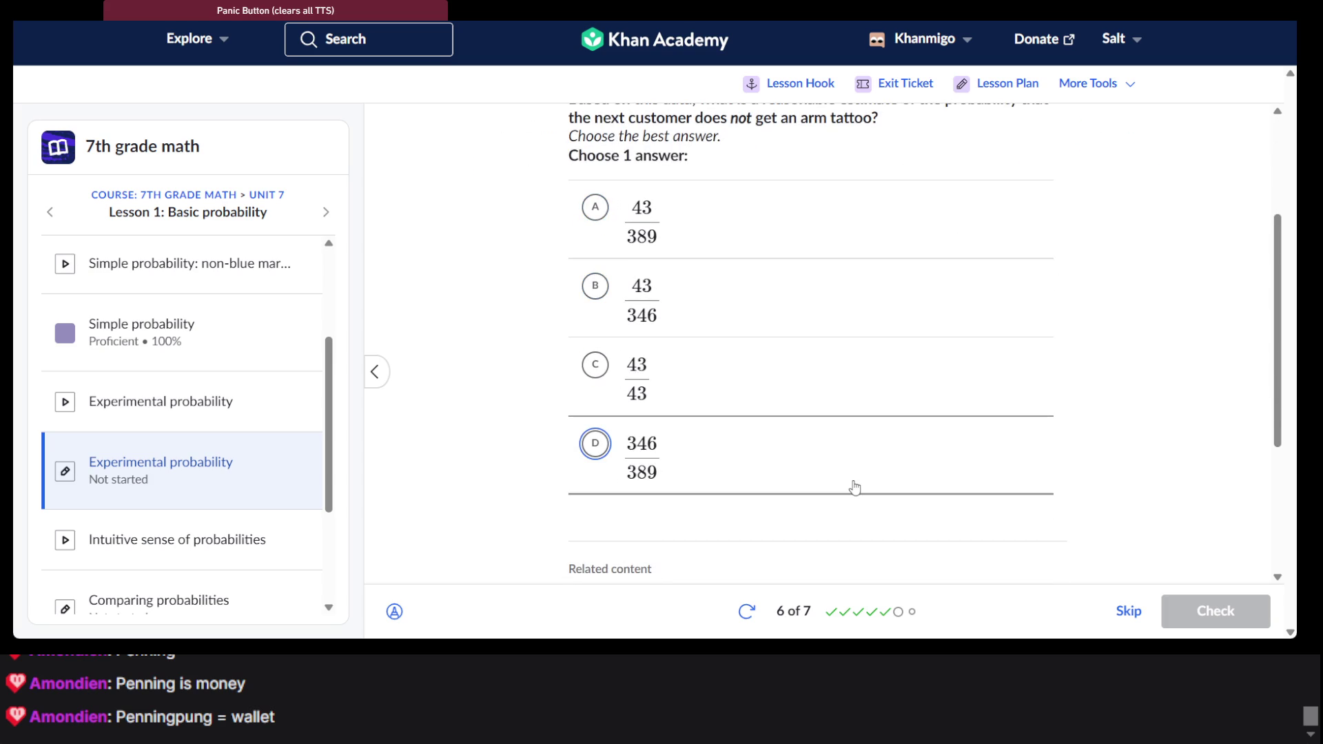
click(854, 487)
scroll(853, 487, up, 3)
scroll(853, 487, down, 6)
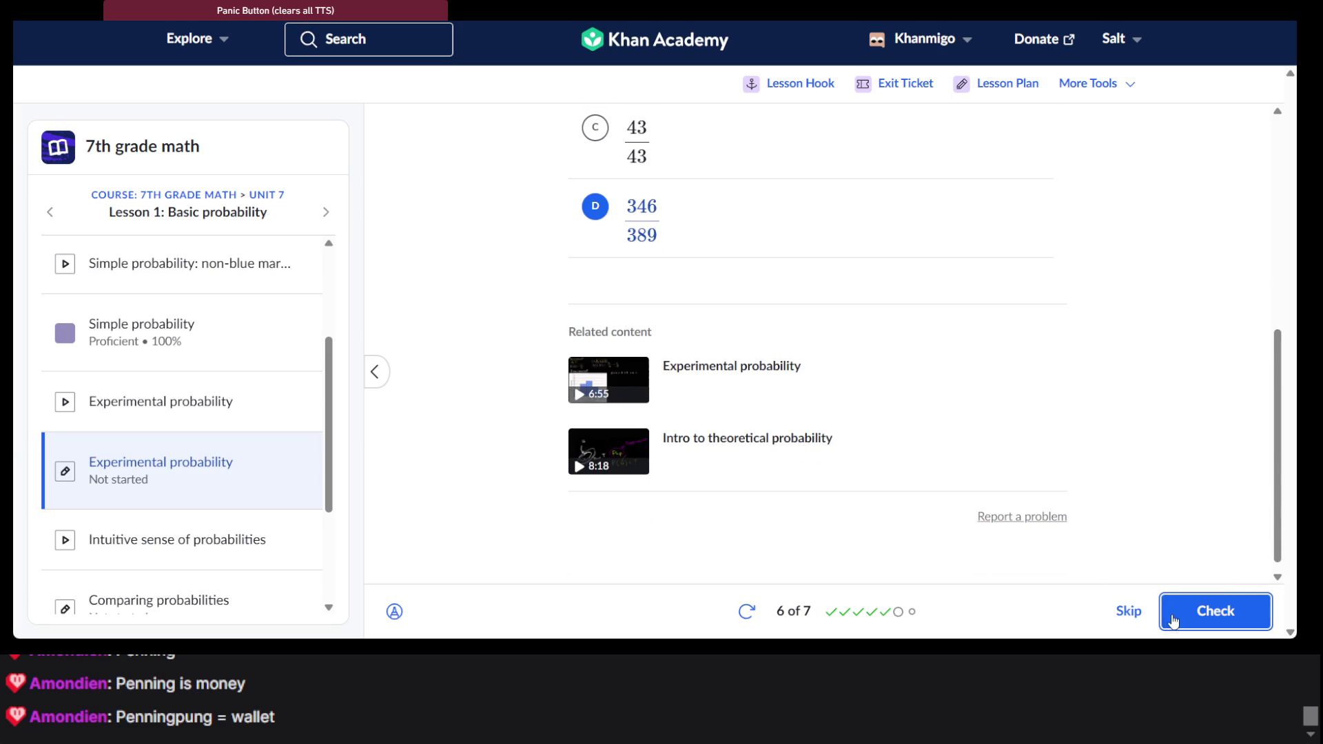
click(1175, 622)
click(1175, 623)
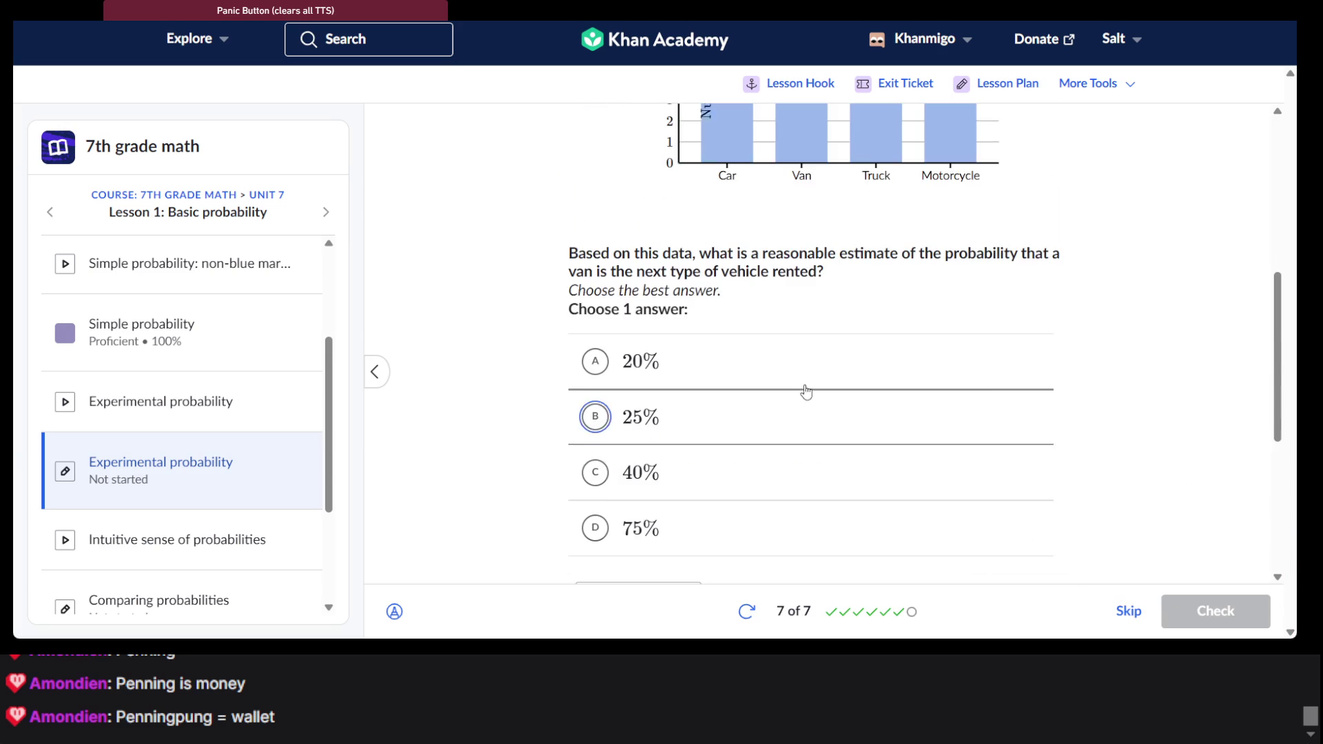
Answer the van-rental question with 25%, view the 7/7 summary, and open Comparing probabilities
scroll(762, 375, up, 3)
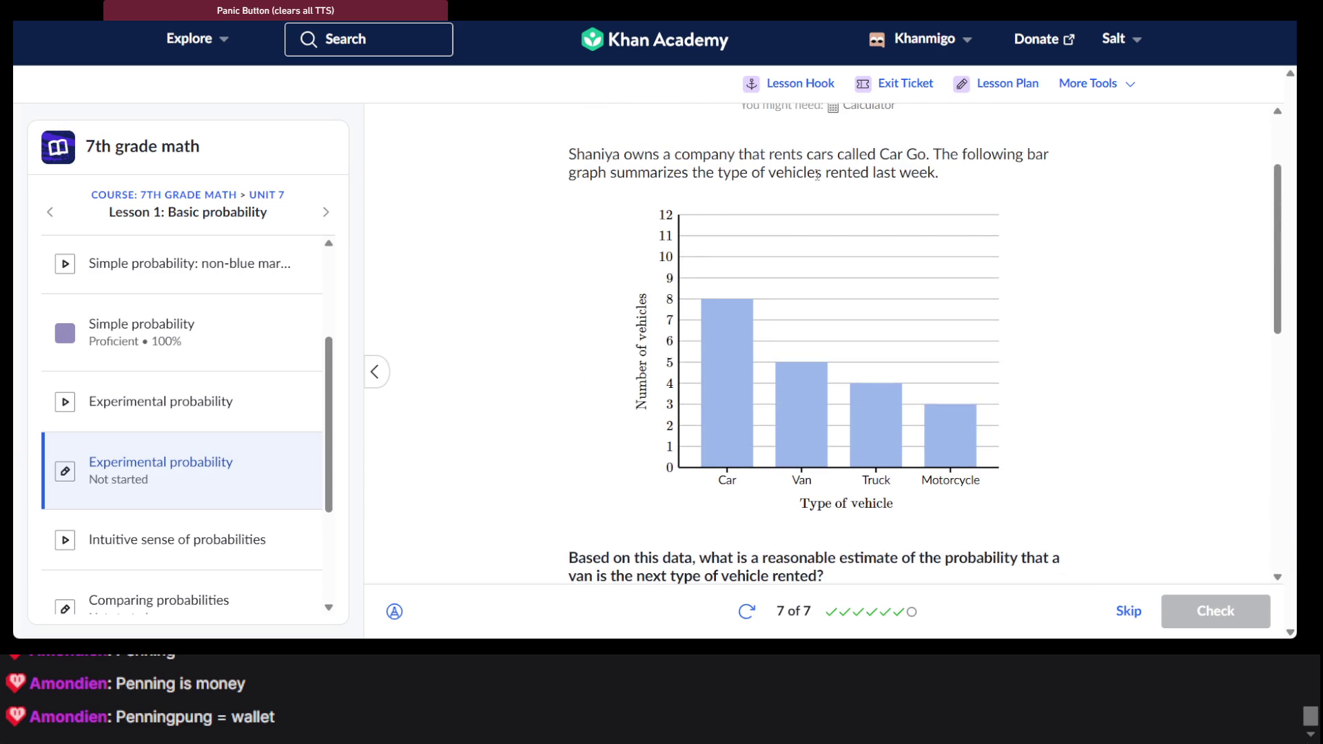
scroll(817, 176, down, 3)
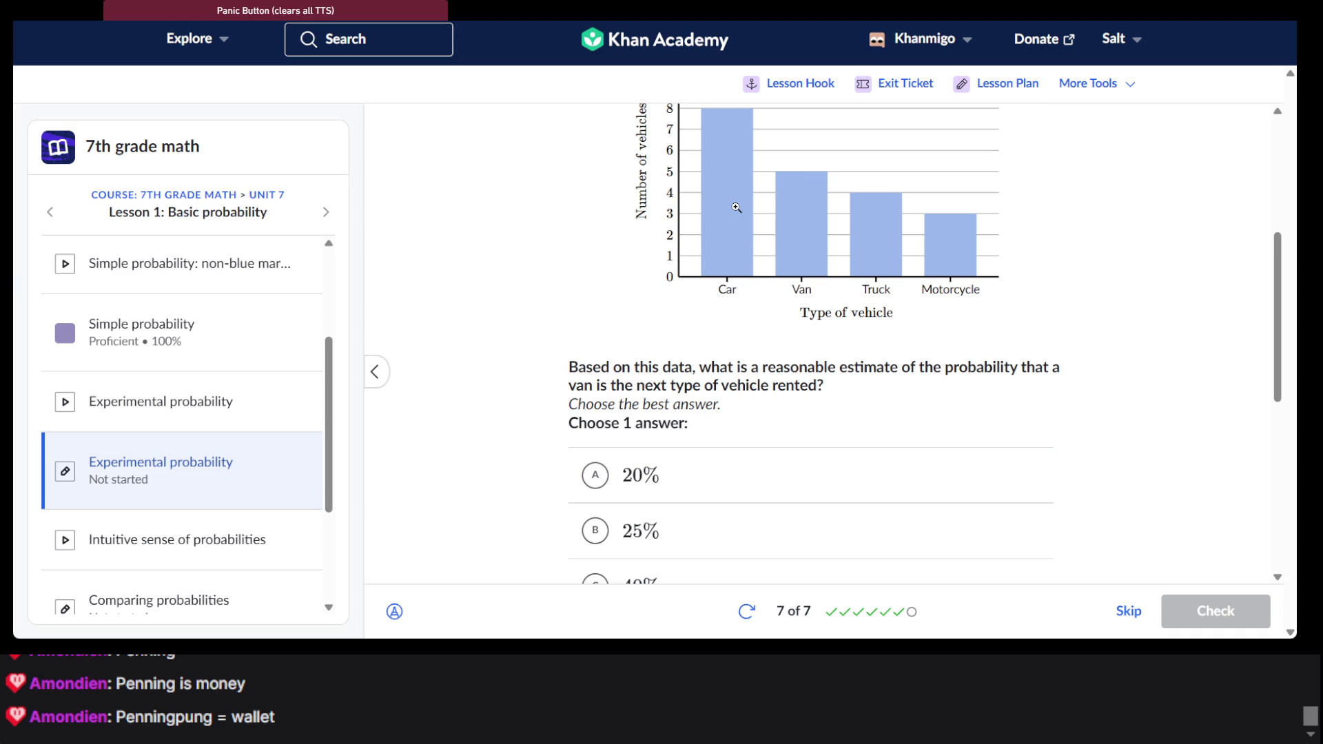
scroll(736, 207, up, 1)
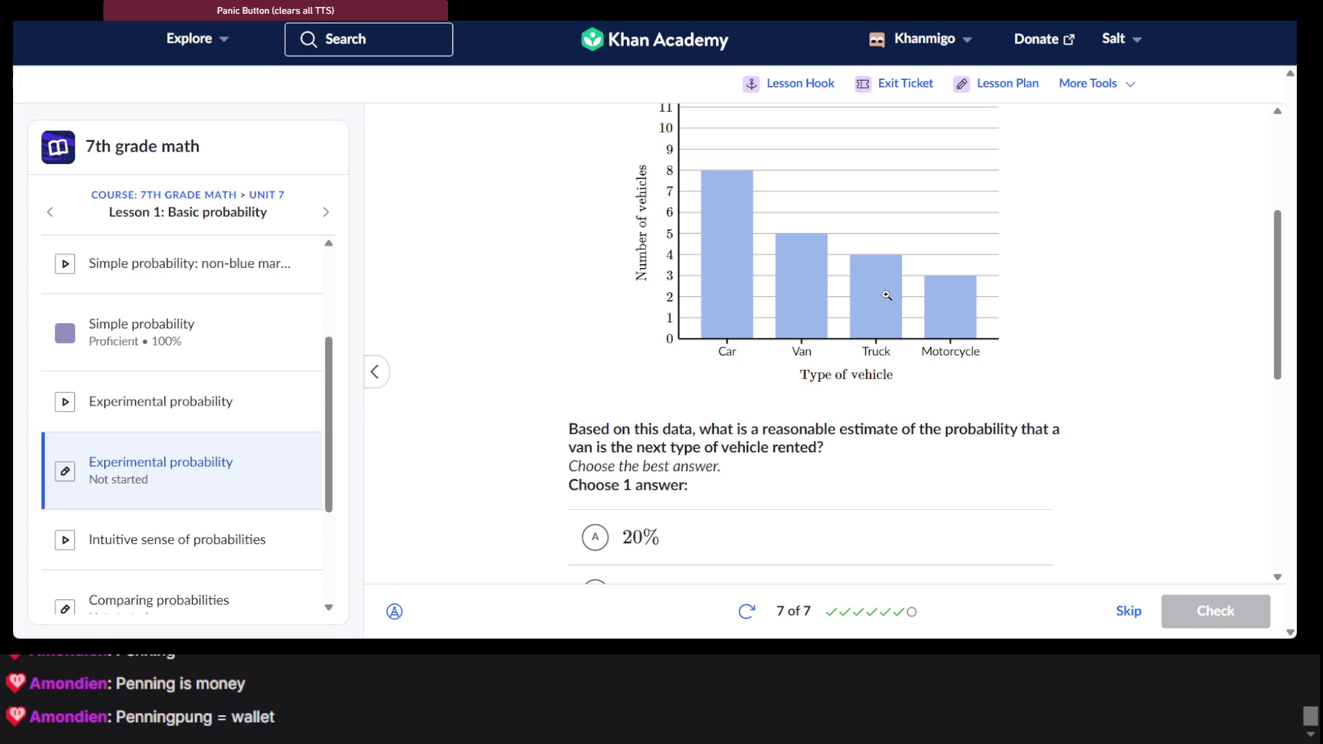
scroll(887, 295, down, 5)
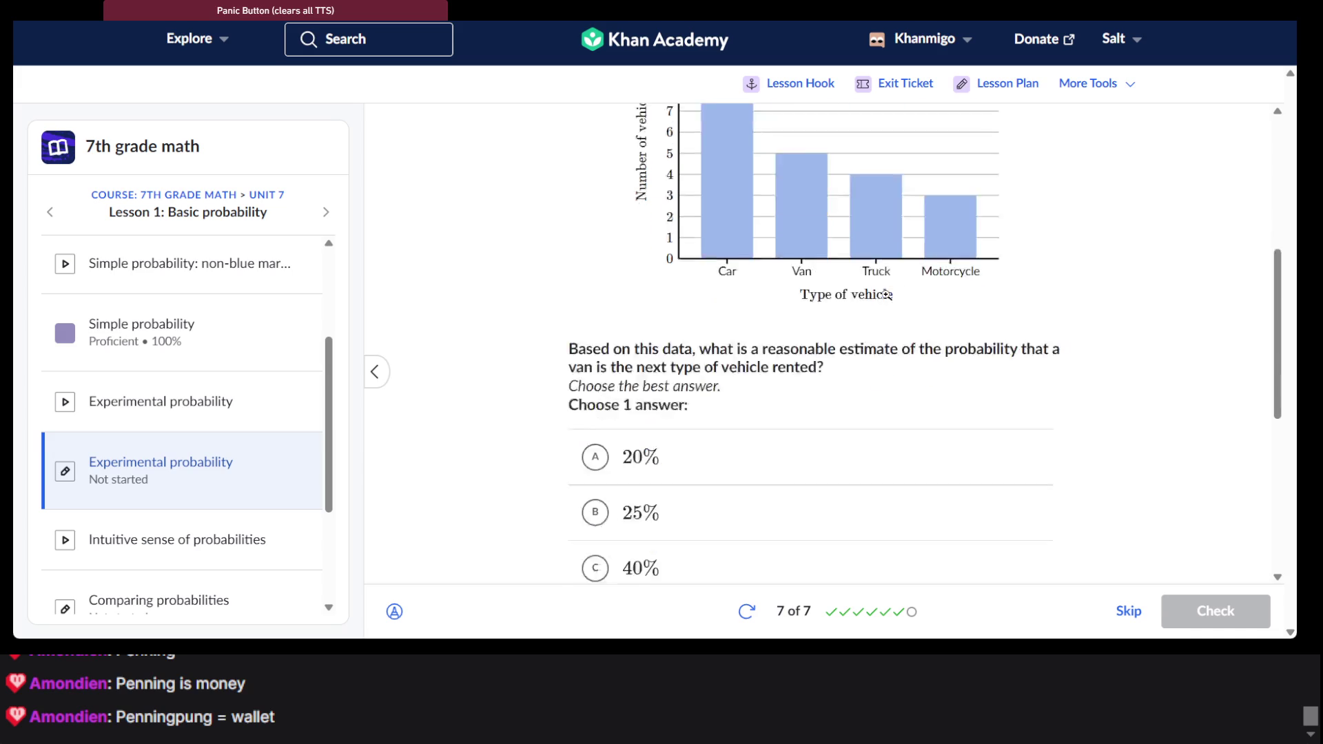
scroll(778, 248, up, 1)
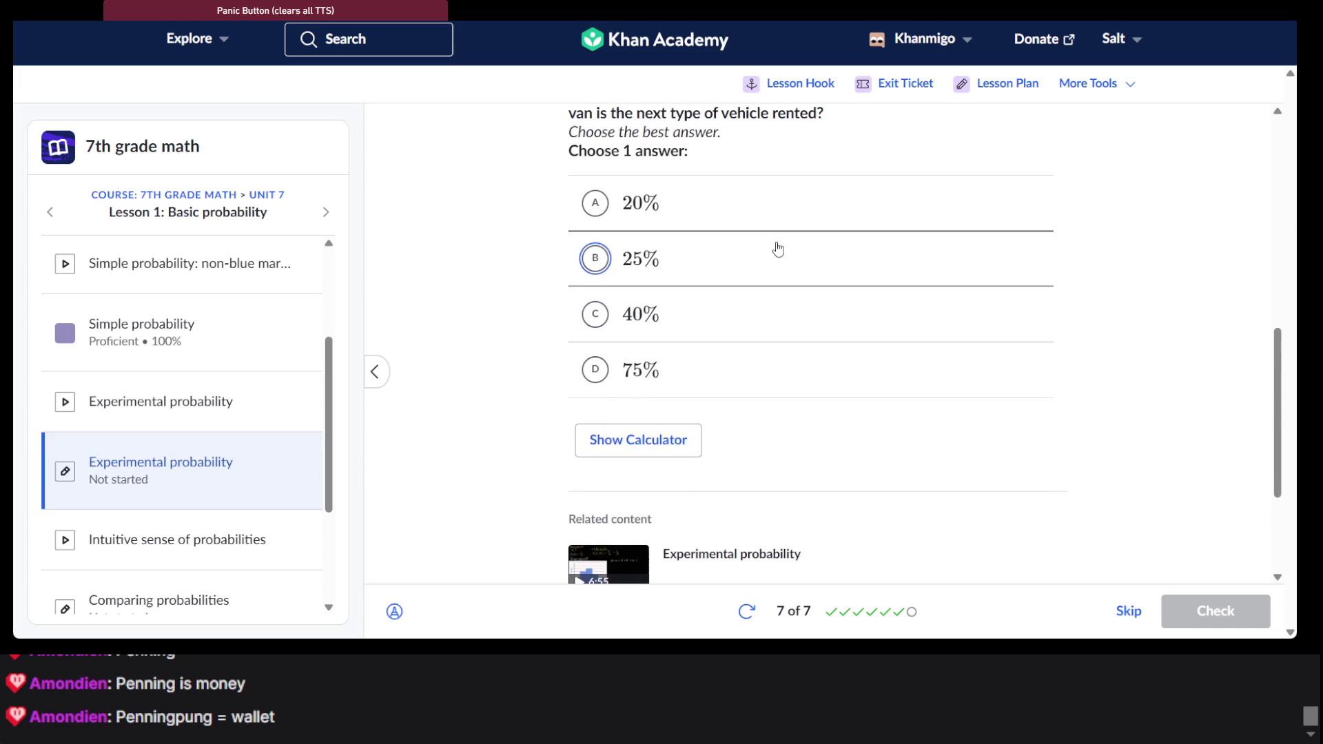
scroll(772, 213, up, 2)
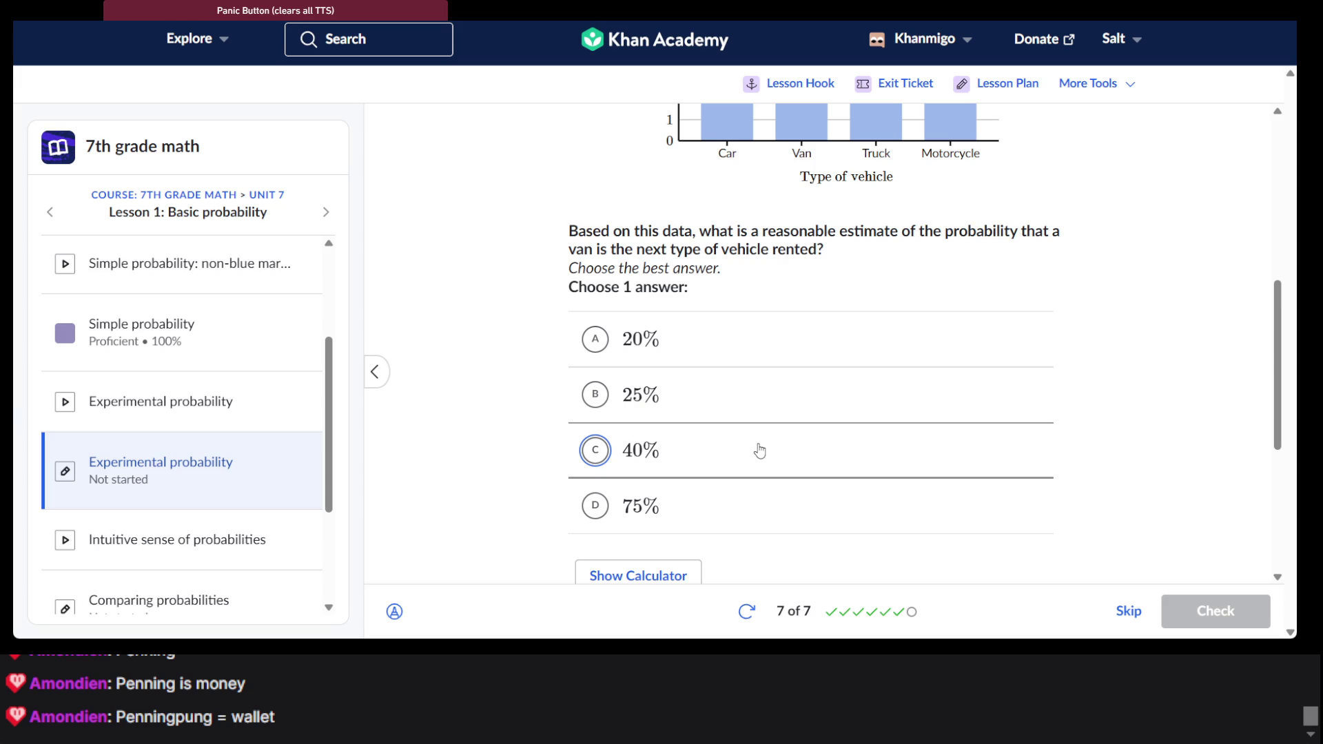
click(732, 414)
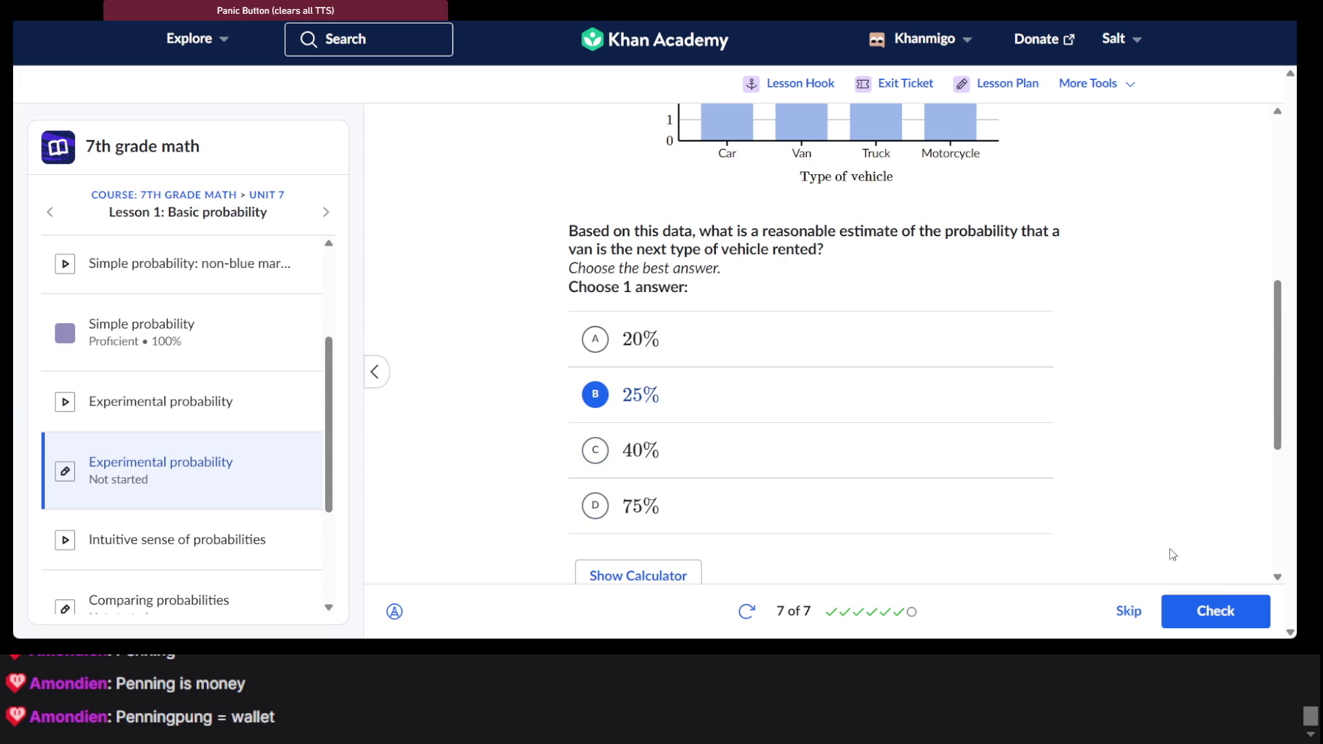
click(1232, 623)
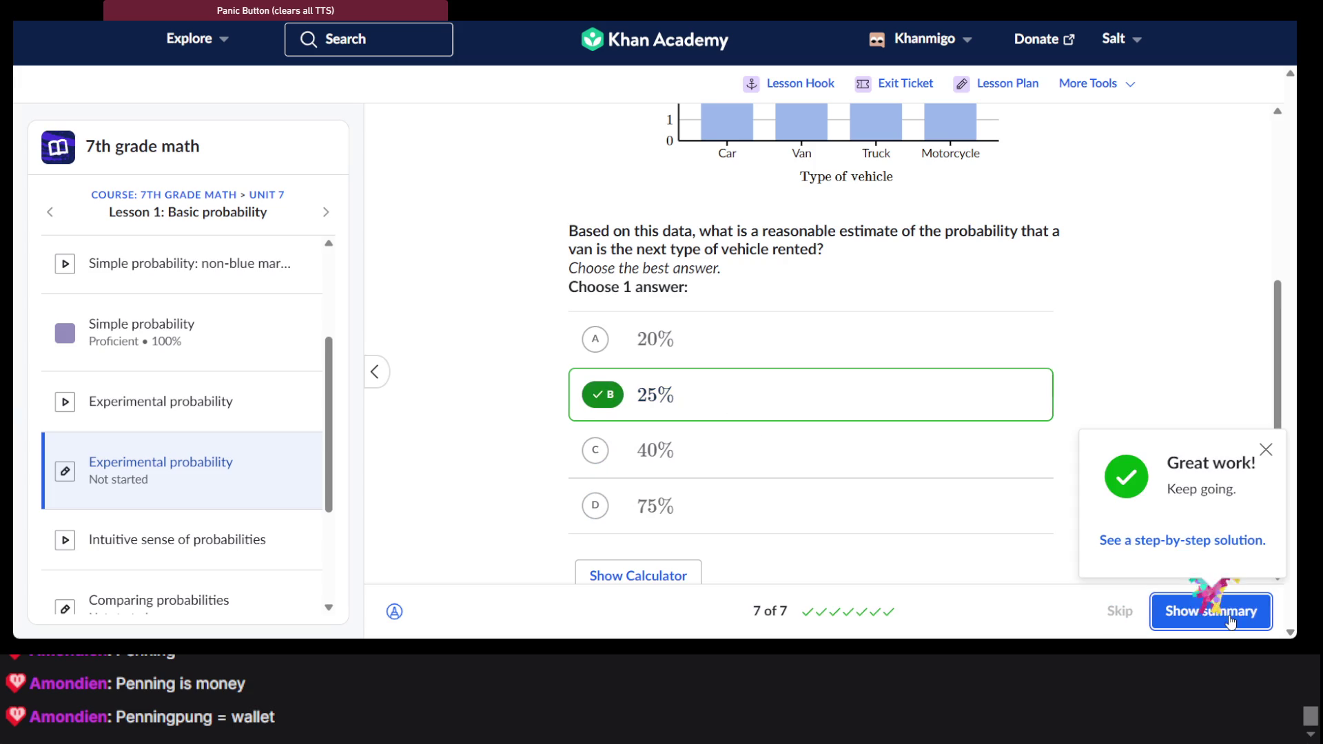
click(1231, 621)
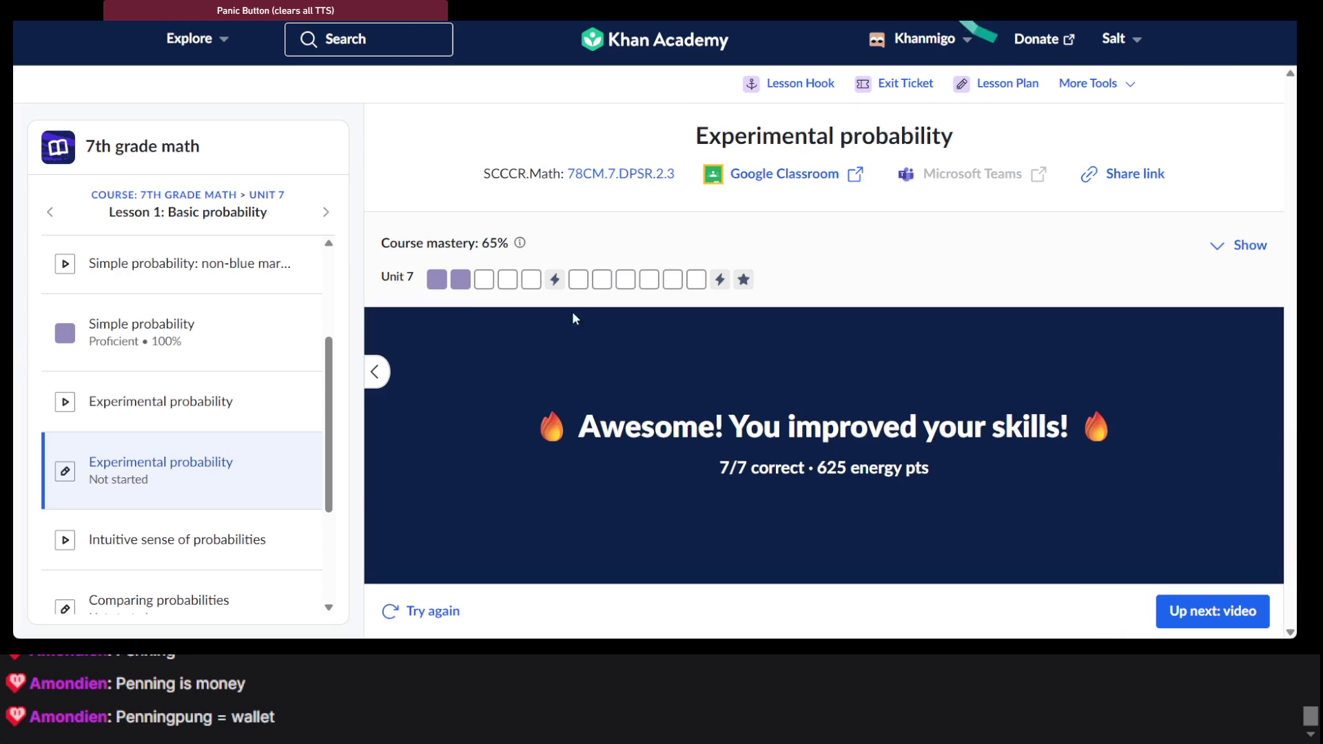
click(492, 286)
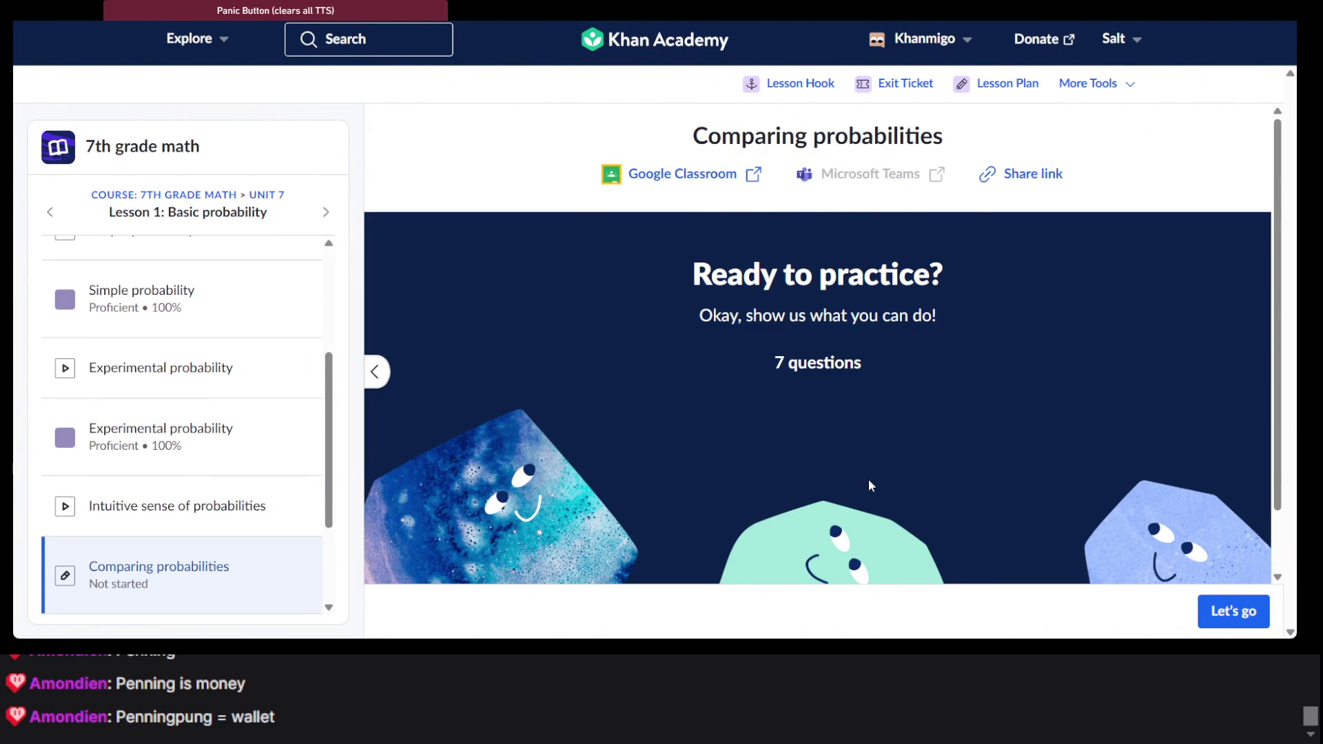
Start Comparing probabilities and answer that the 1/4 passing chance beats 0.19
click(1240, 612)
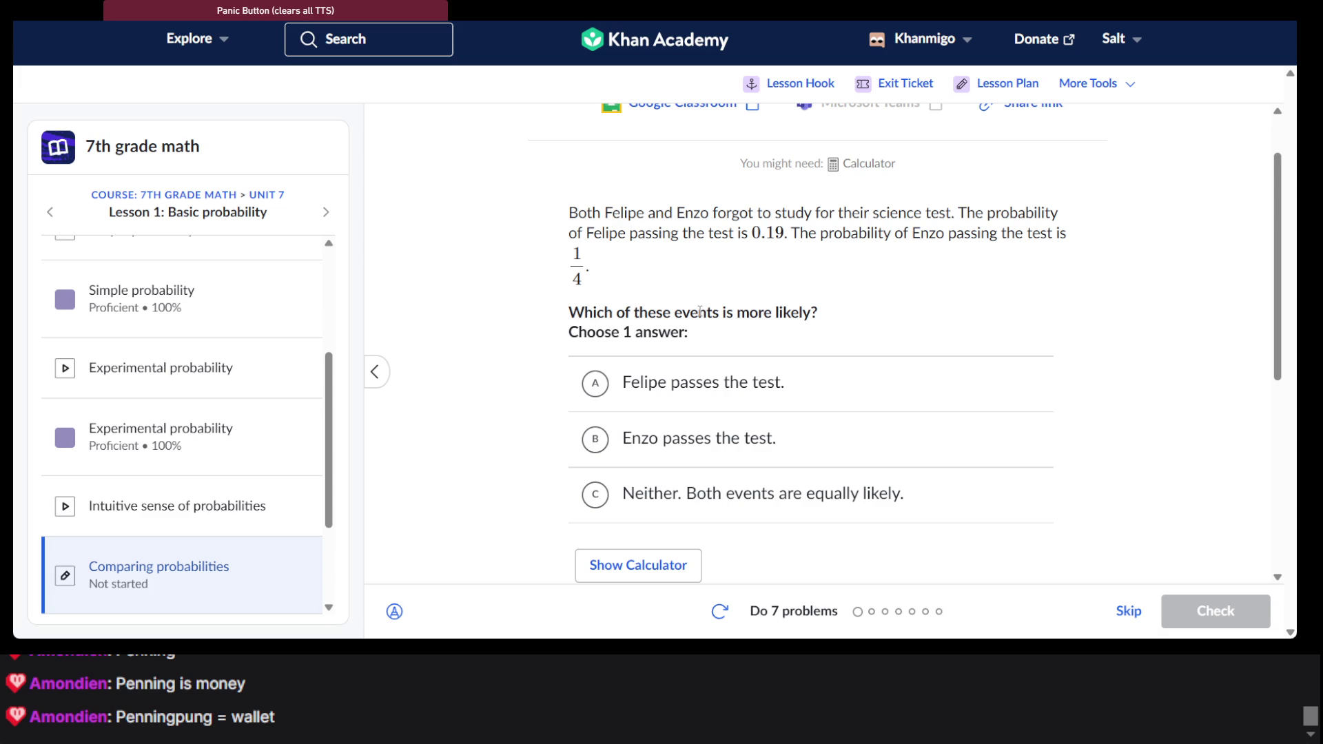
scroll(689, 331, down, 1)
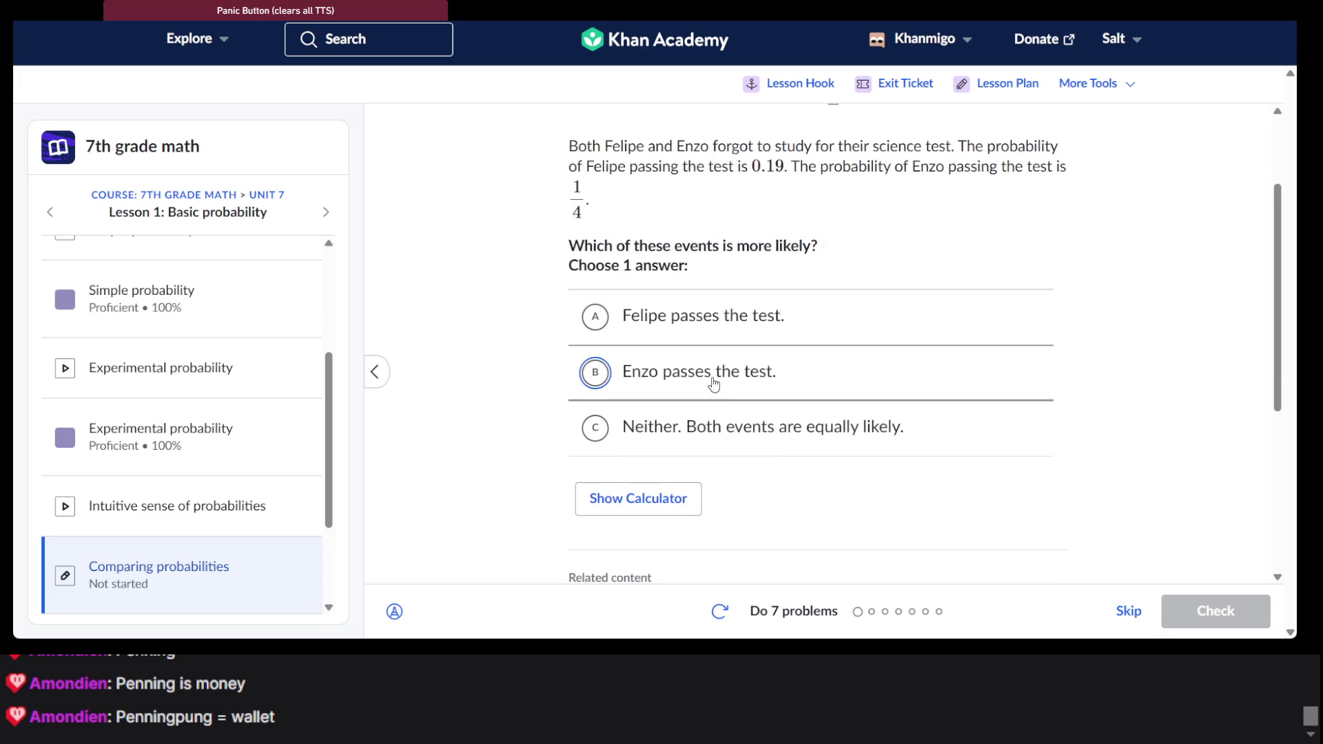
click(740, 376)
click(820, 374)
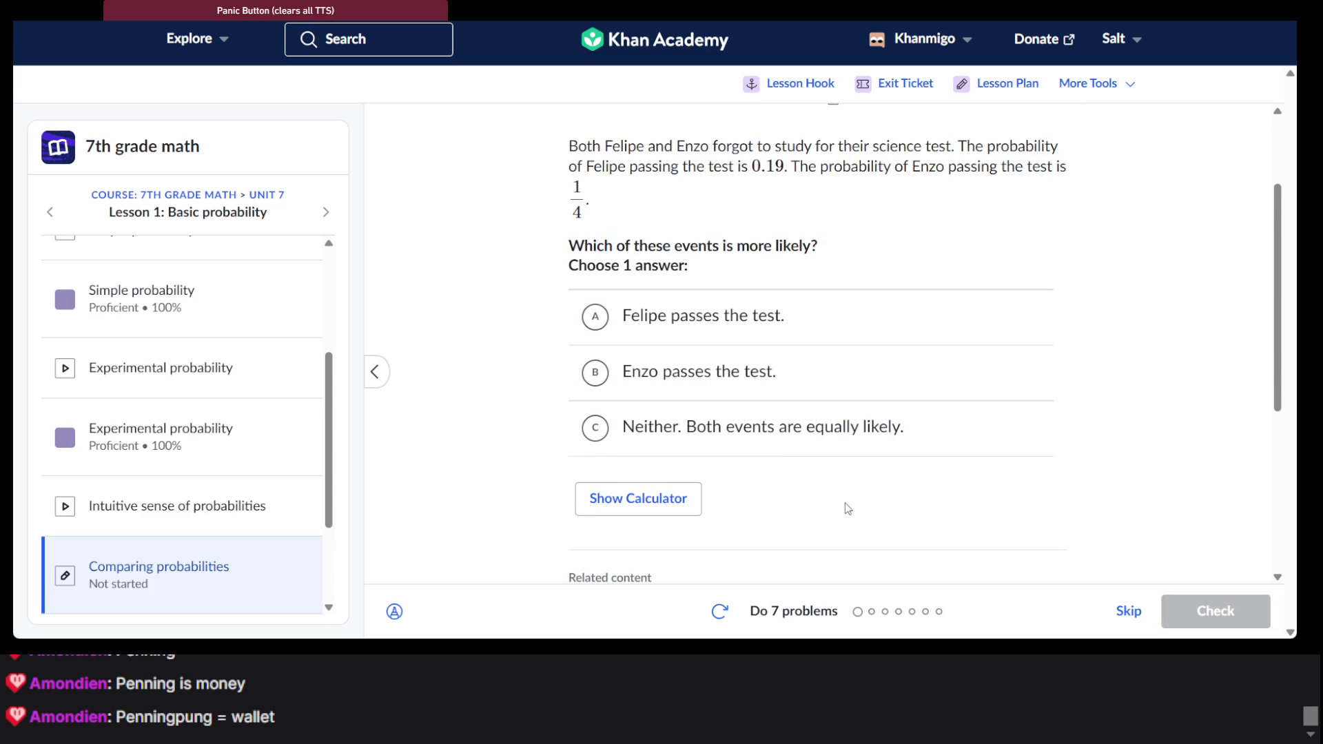
click(777, 379)
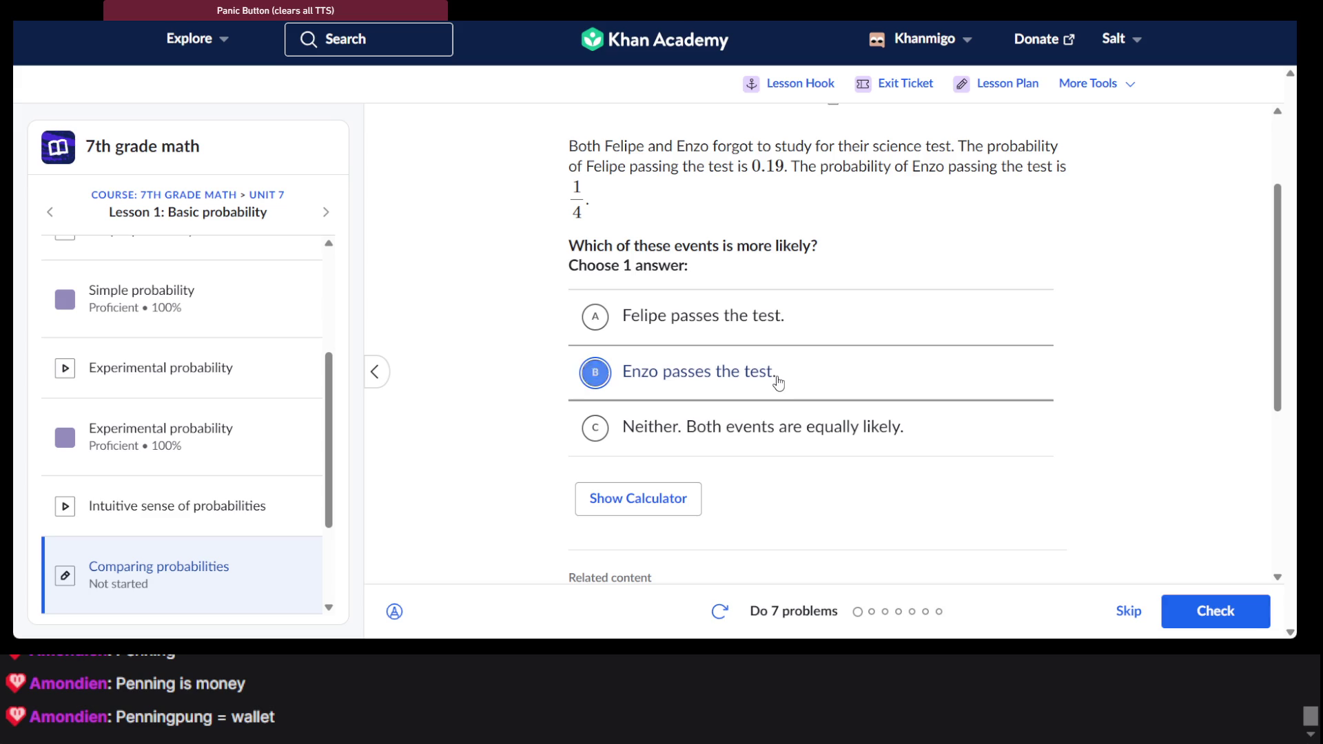
click(1211, 616)
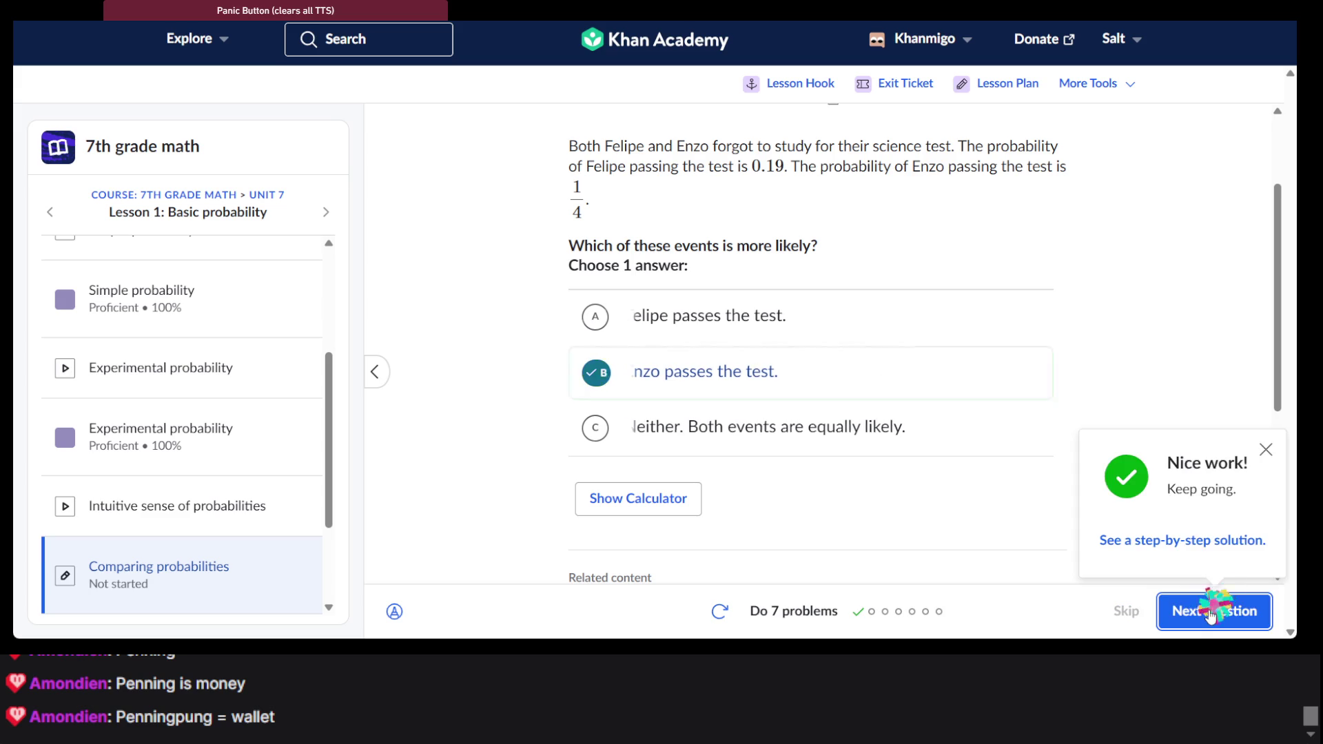
click(1208, 611)
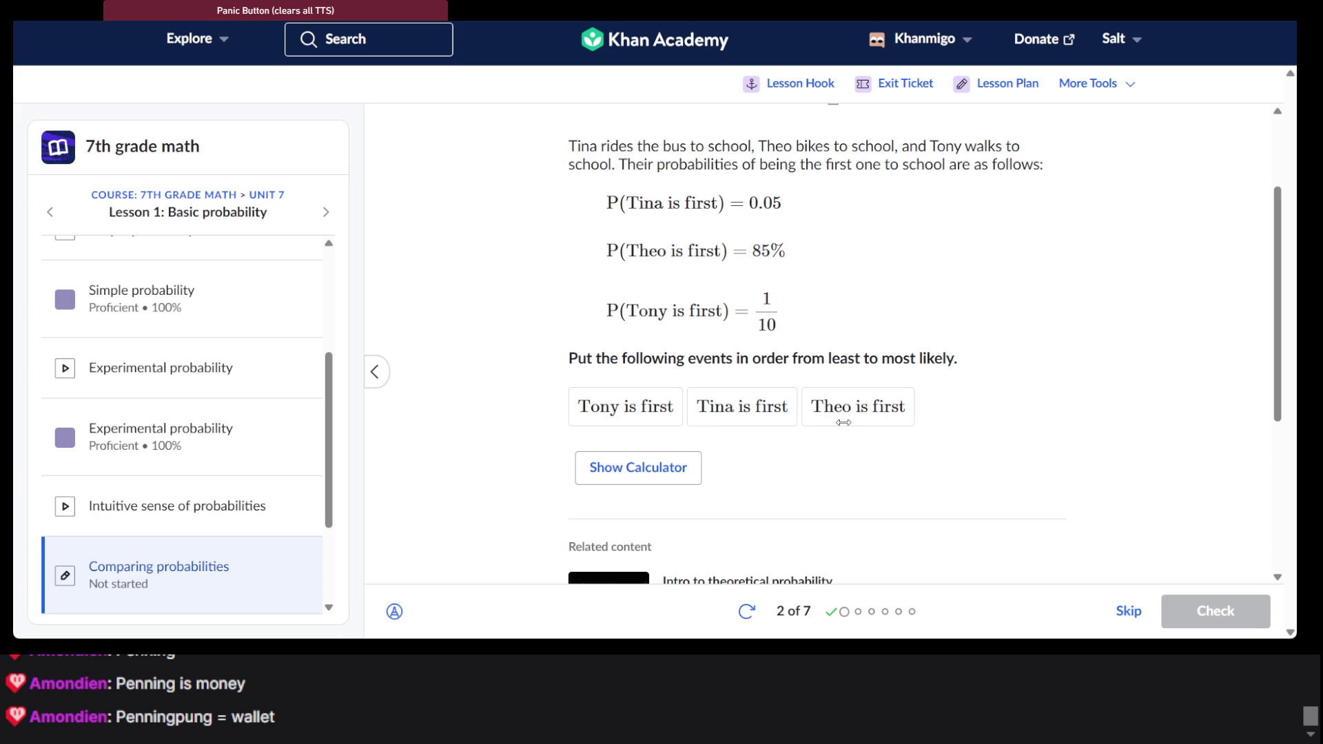
Order the cards Tina (0.05), Tony (1/10), Theo (85%), get it graded, and reach question 3
mouse_move(848, 401)
mouse_down()
mouse_move(656, 403)
mouse_move(698, 419)
mouse_up()
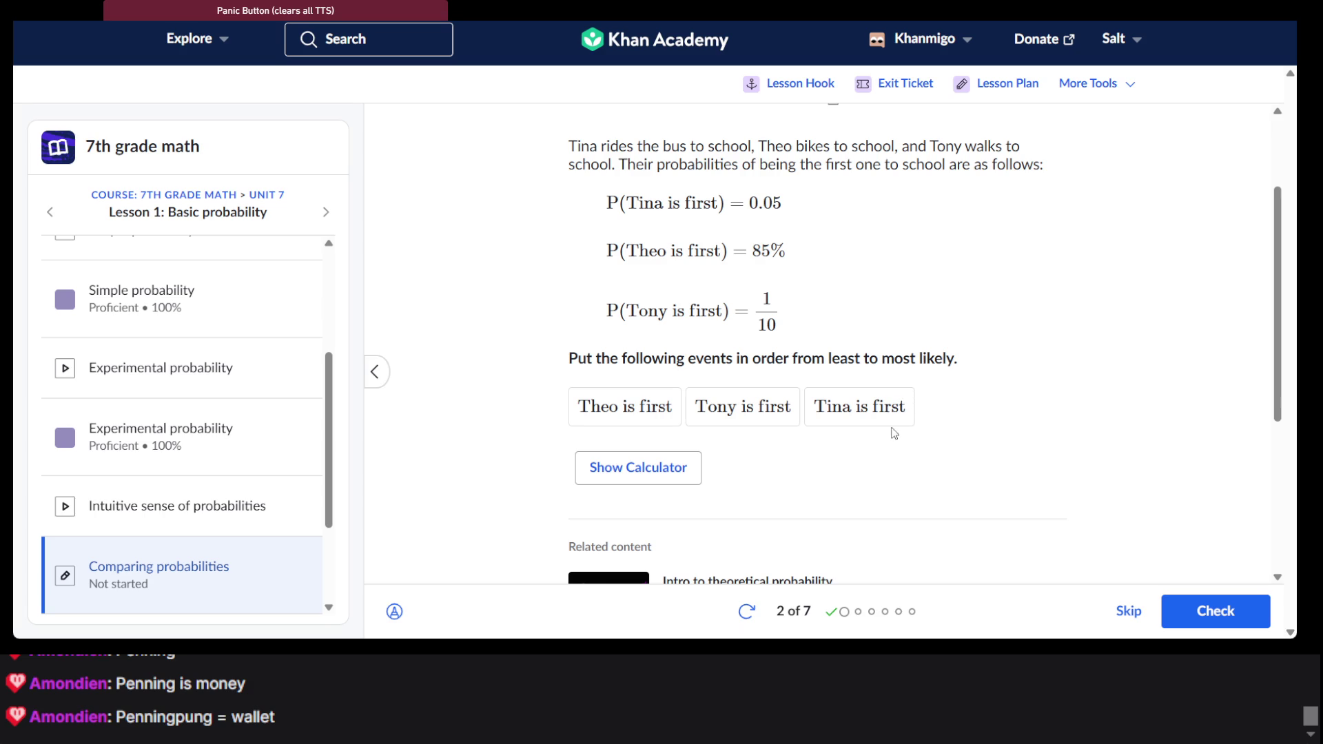
mouse_move(662, 420)
mouse_down()
mouse_move(790, 405)
mouse_move(886, 418)
mouse_up()
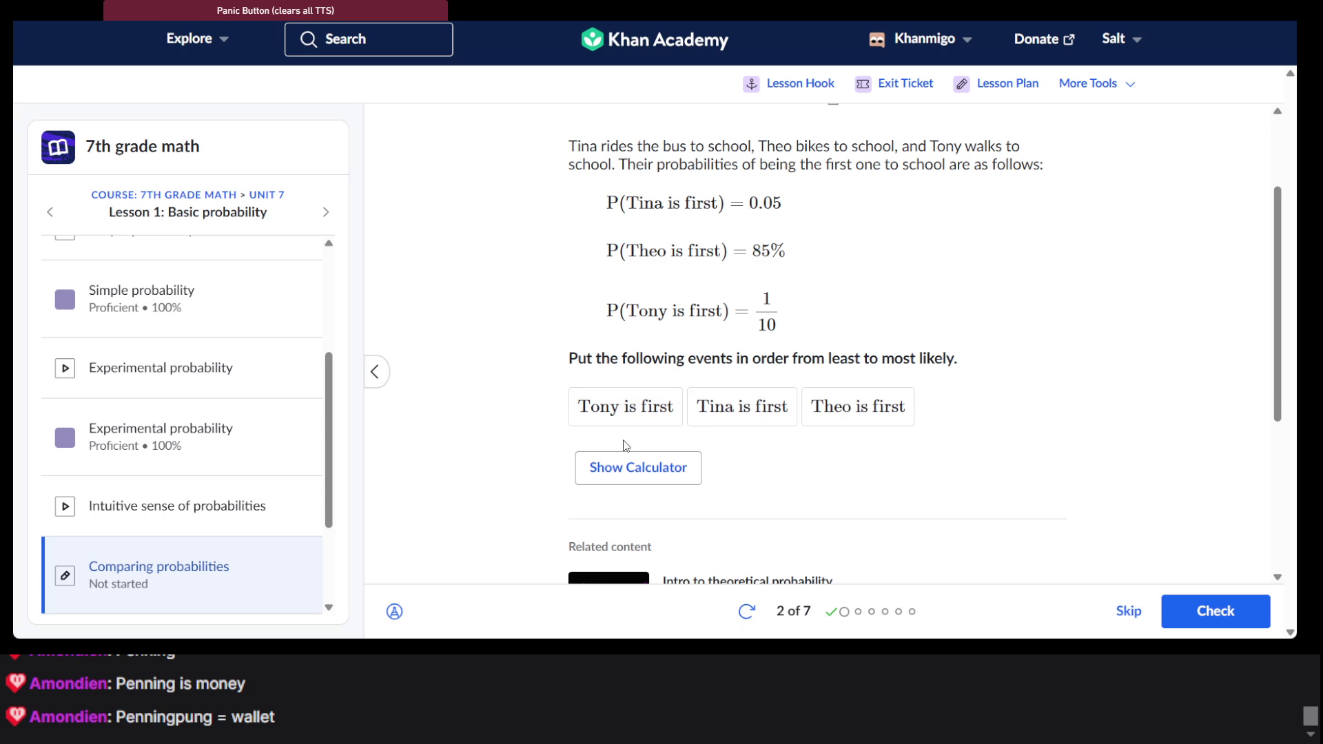
drag(629, 411, 753, 421)
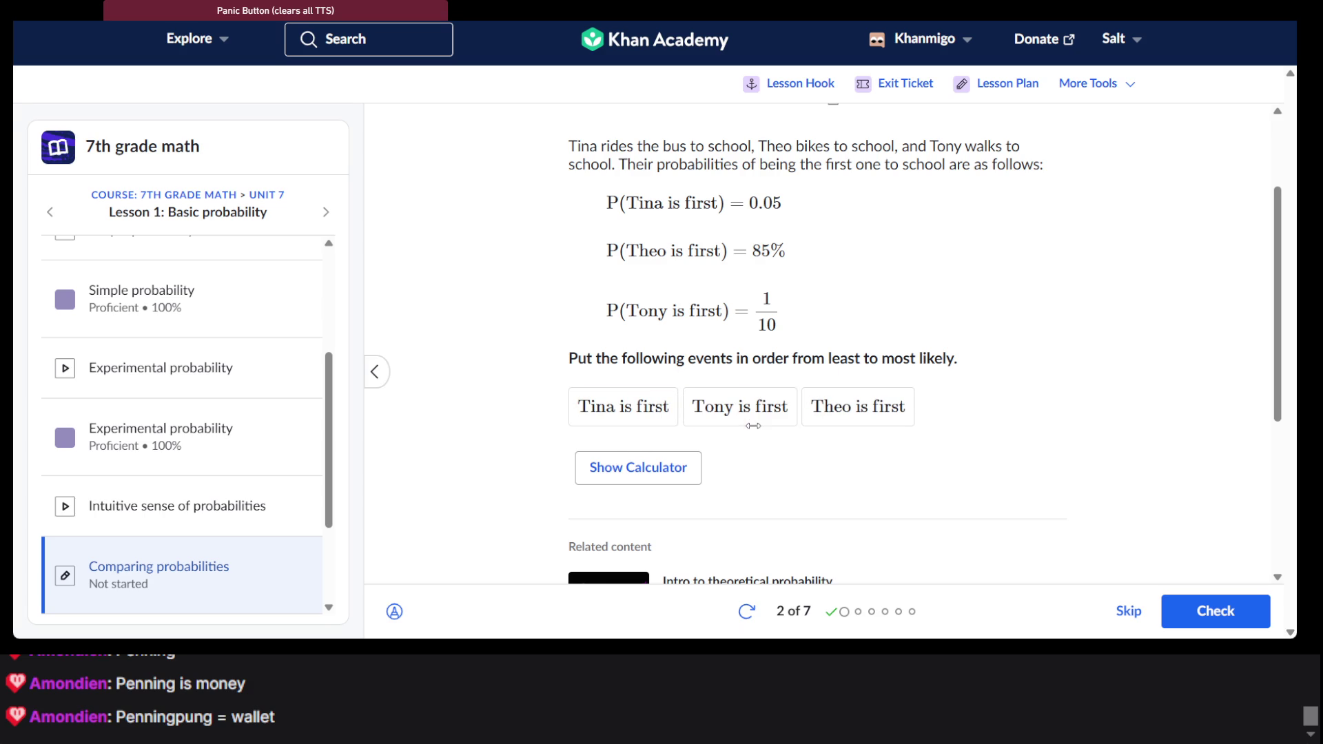
click(1210, 606)
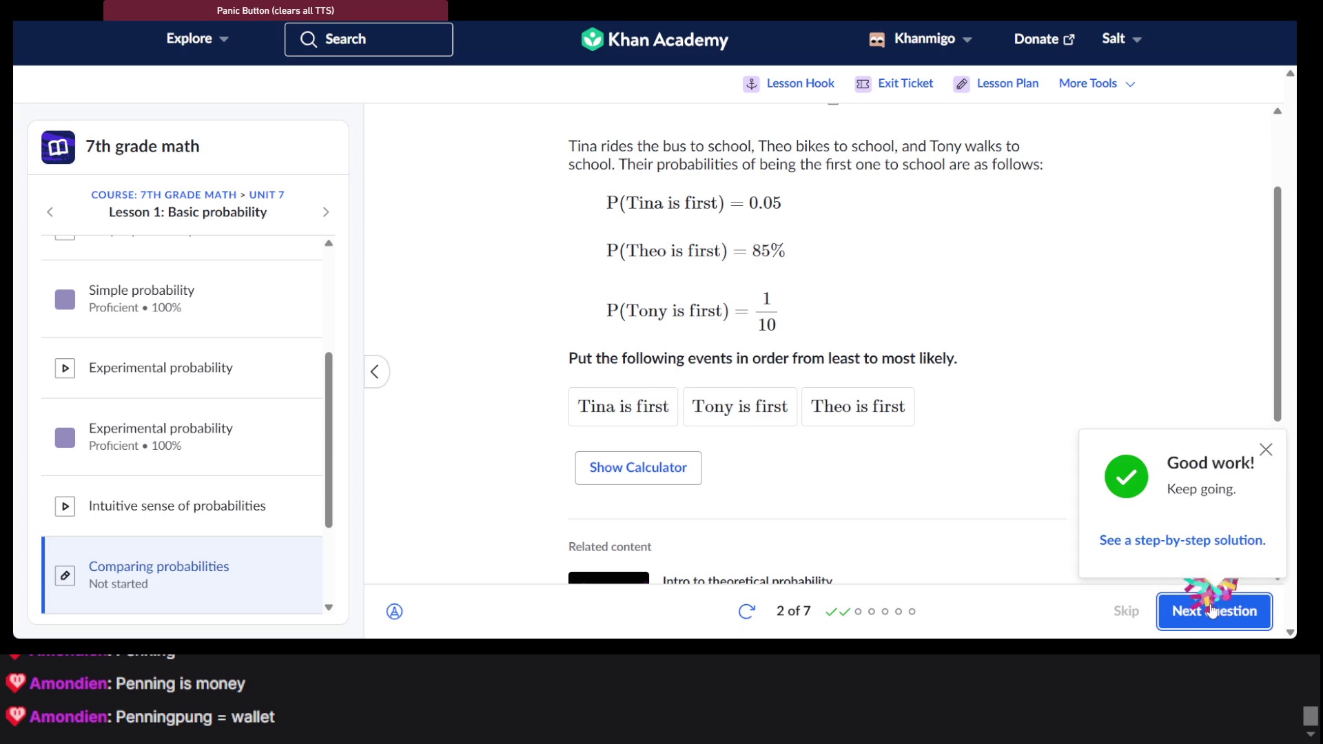
click(1213, 611)
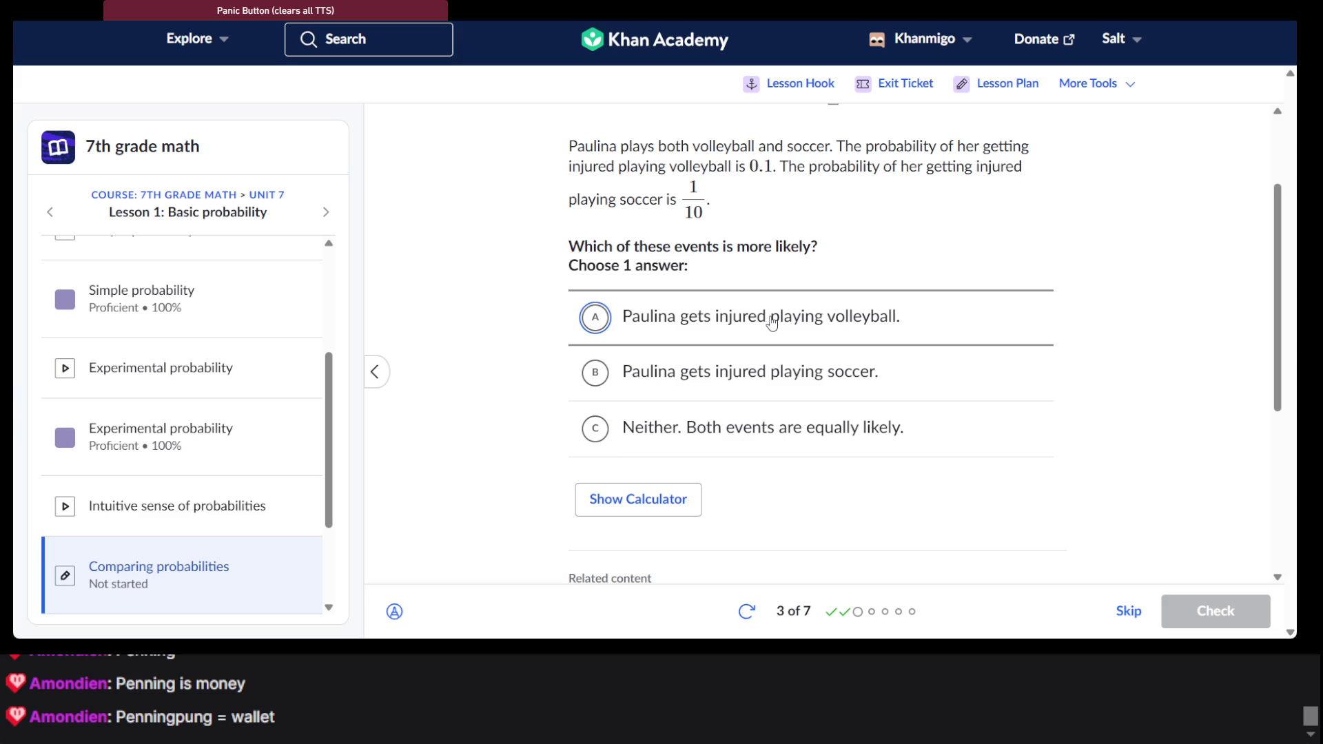
Answer that Paulina's volleyball and soccer injuries are equally likely, then go to question 4
click(767, 443)
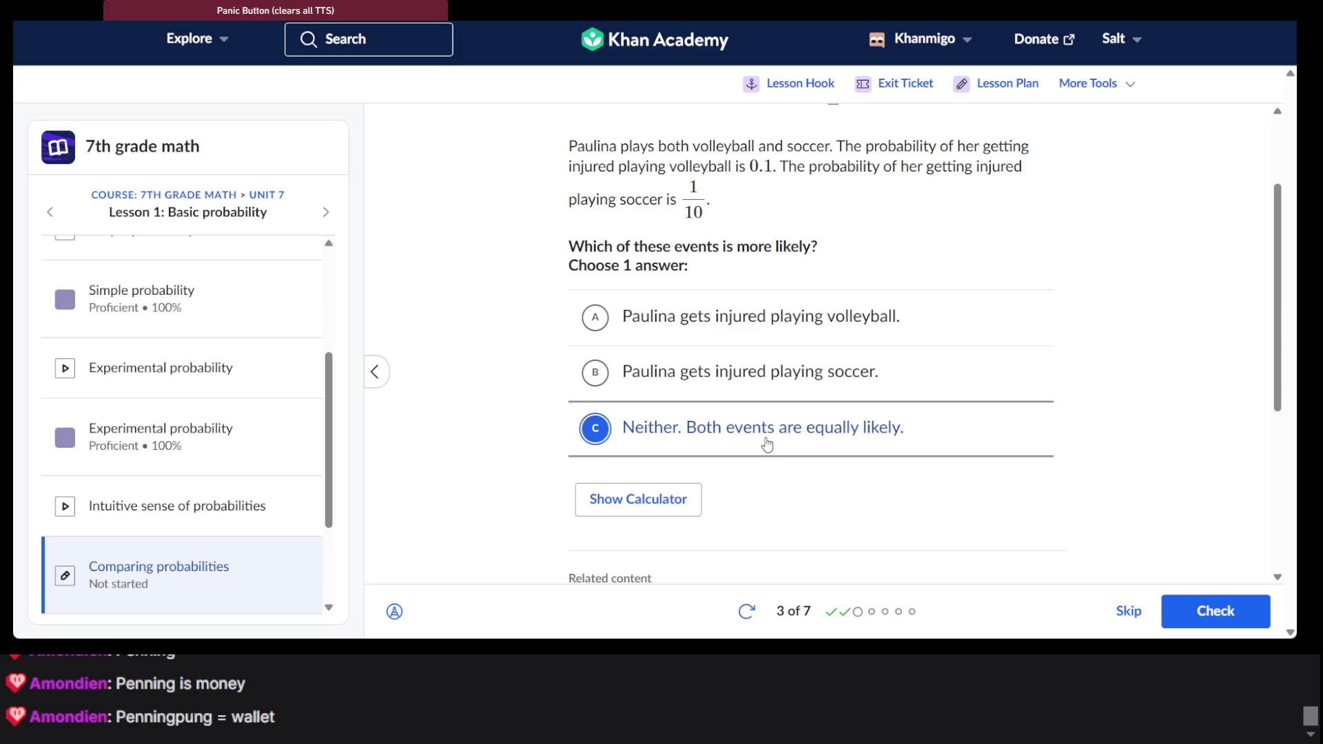
click(1216, 612)
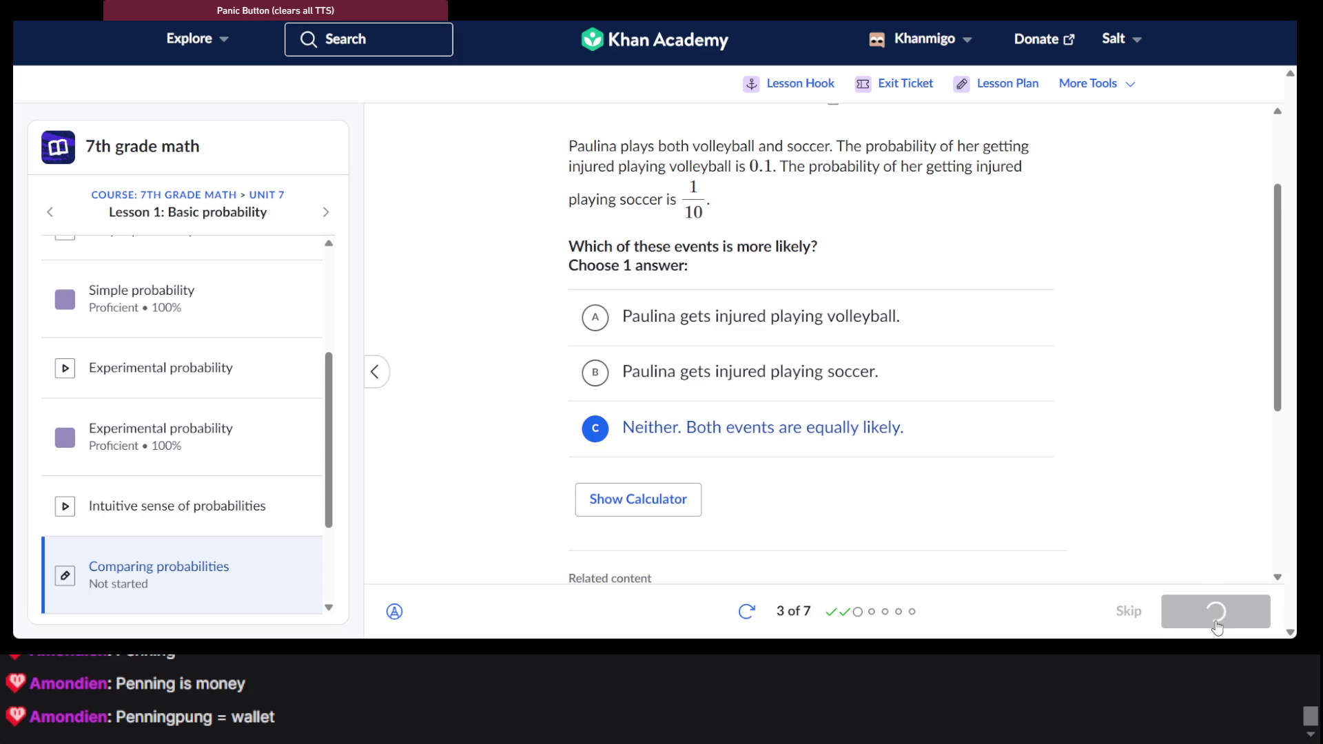
click(1216, 611)
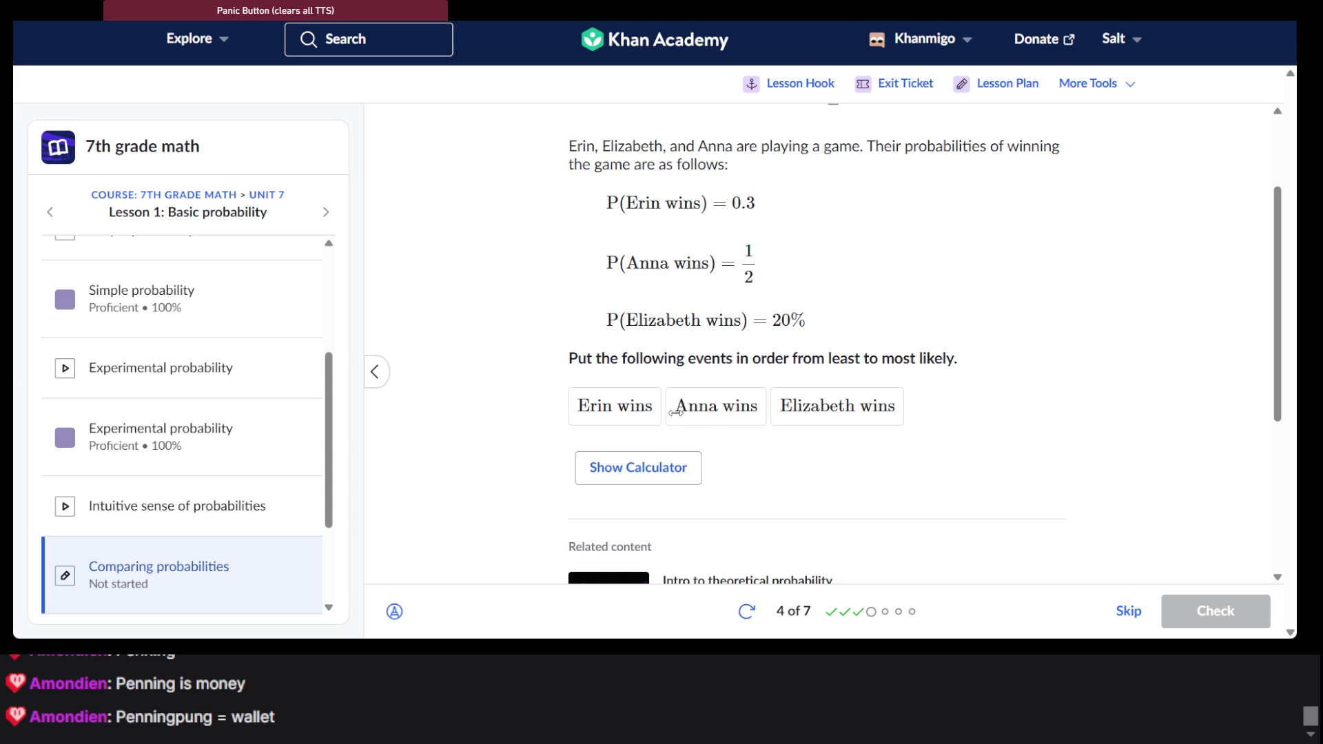
Order the wins Elizabeth, Erin, Anna, have it checked, and advance to question 5
drag(713, 414, 840, 419)
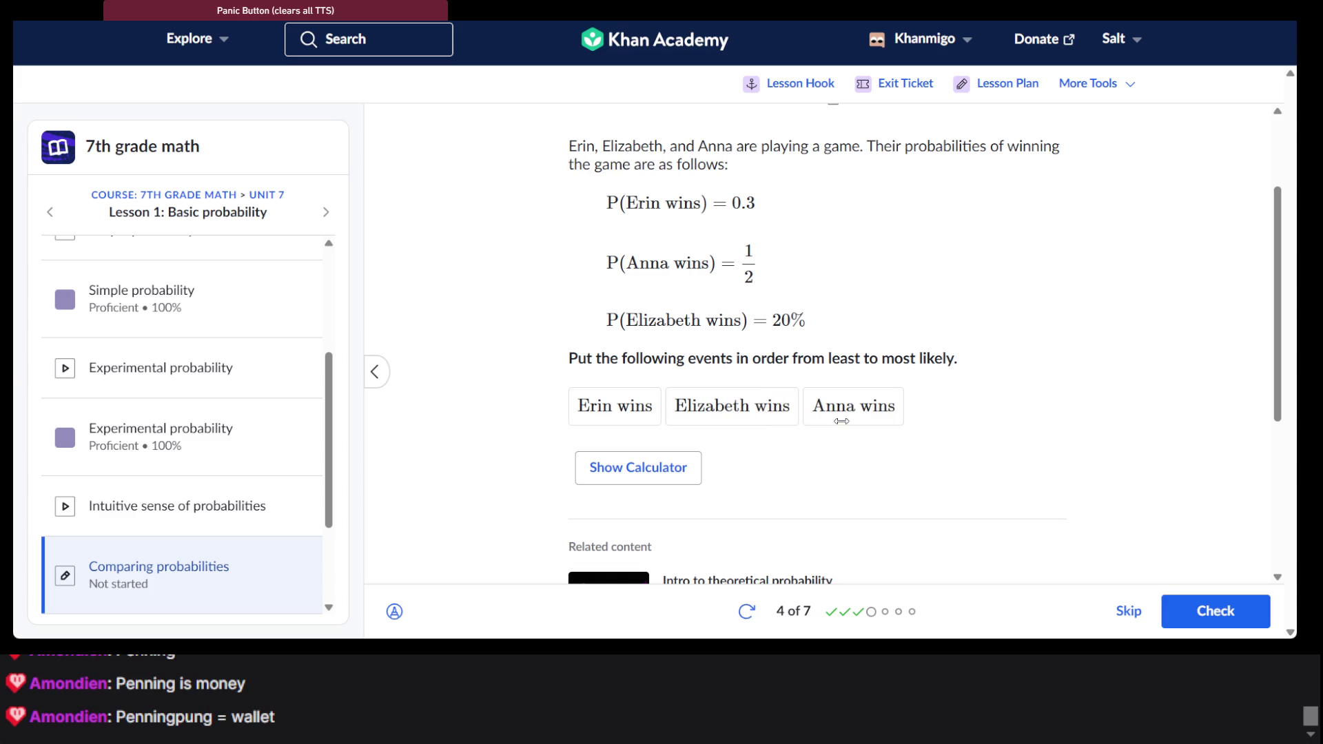
drag(722, 426, 637, 423)
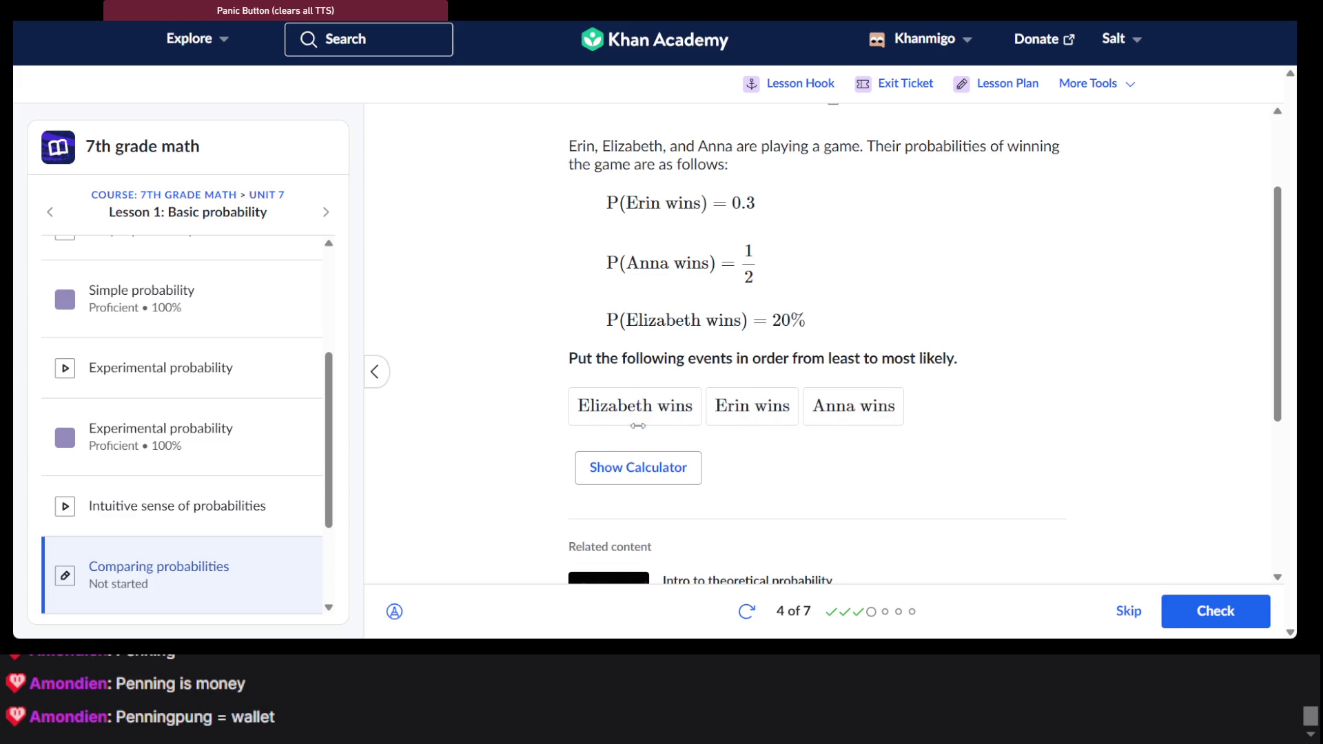
click(1227, 613)
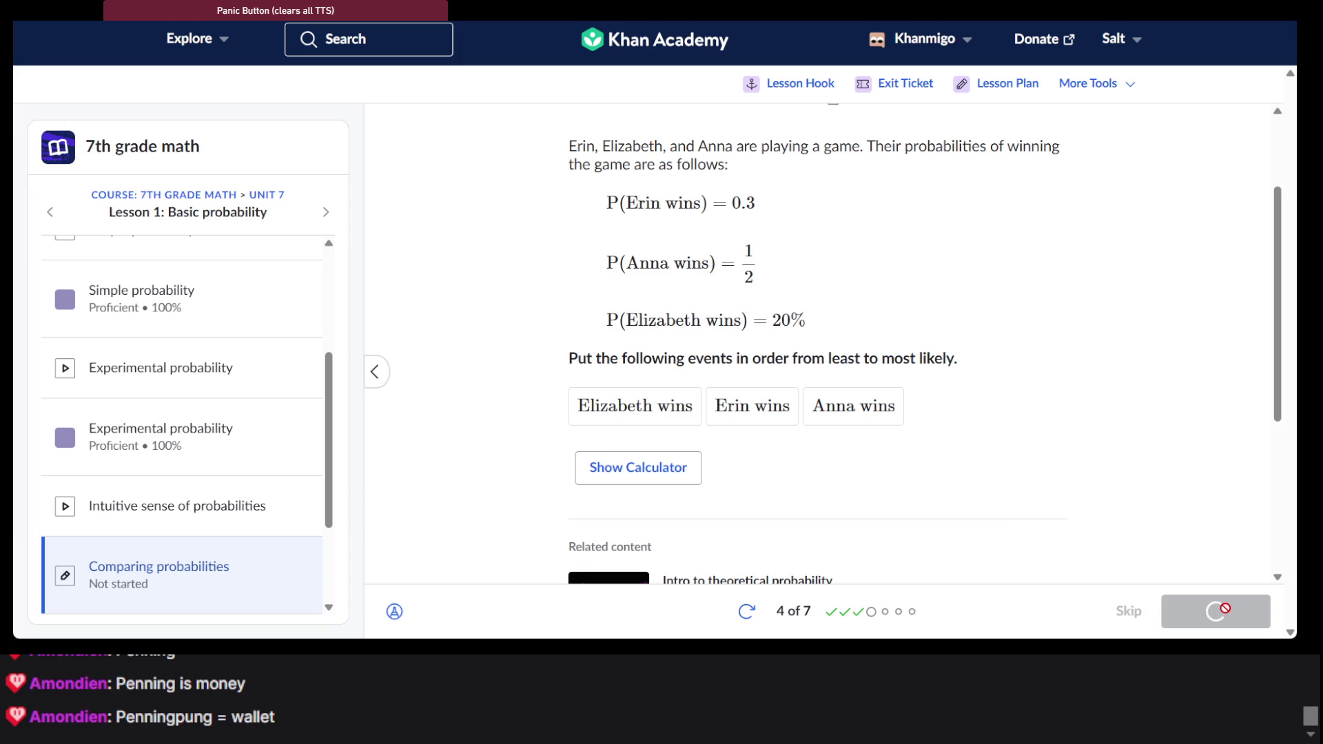
click(1225, 612)
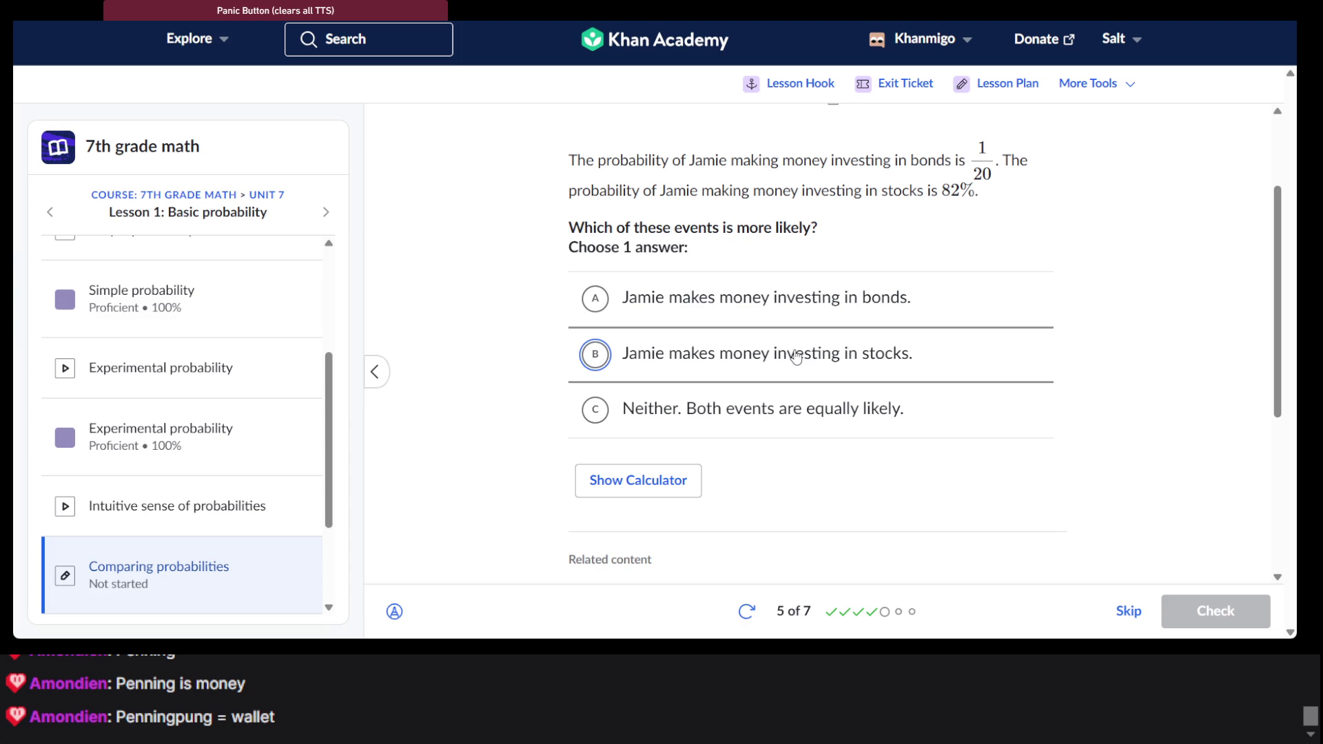
Answer that Jamie investing in stocks is more likely than bonds, then go to question 6
click(796, 357)
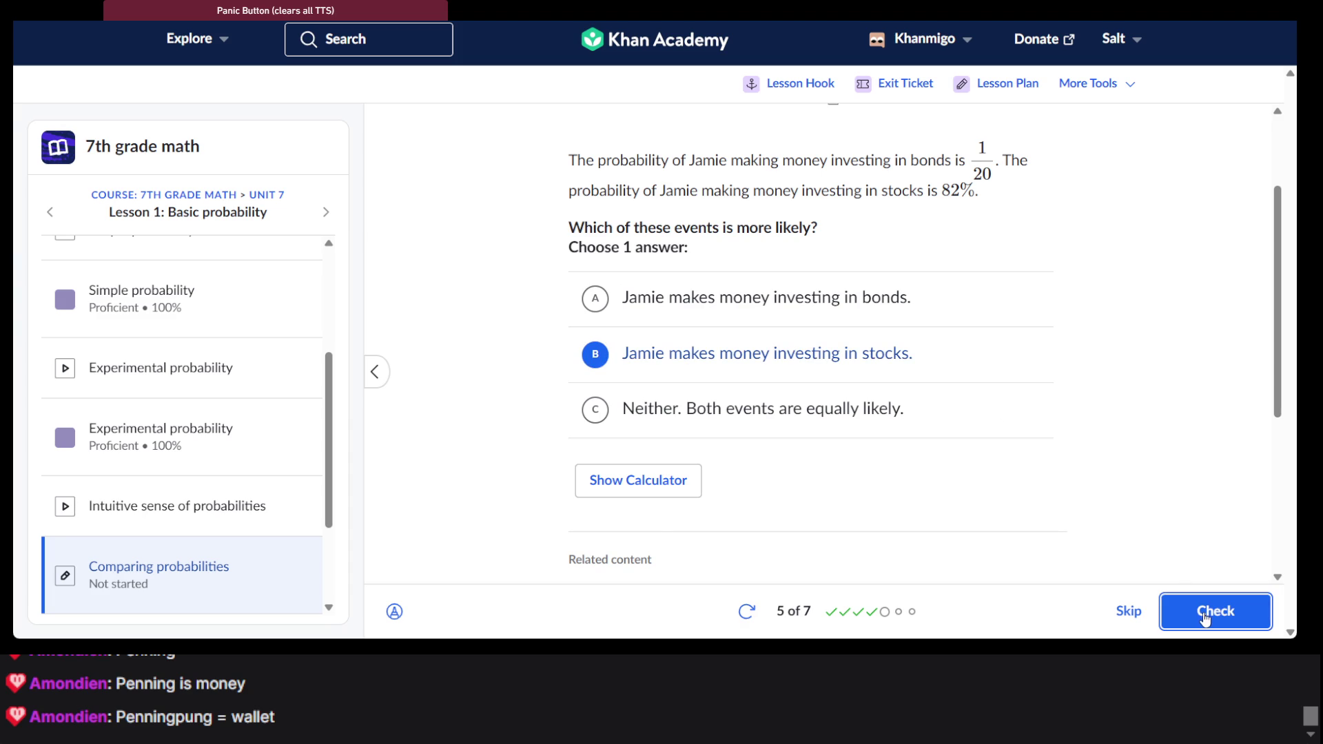
click(1205, 618)
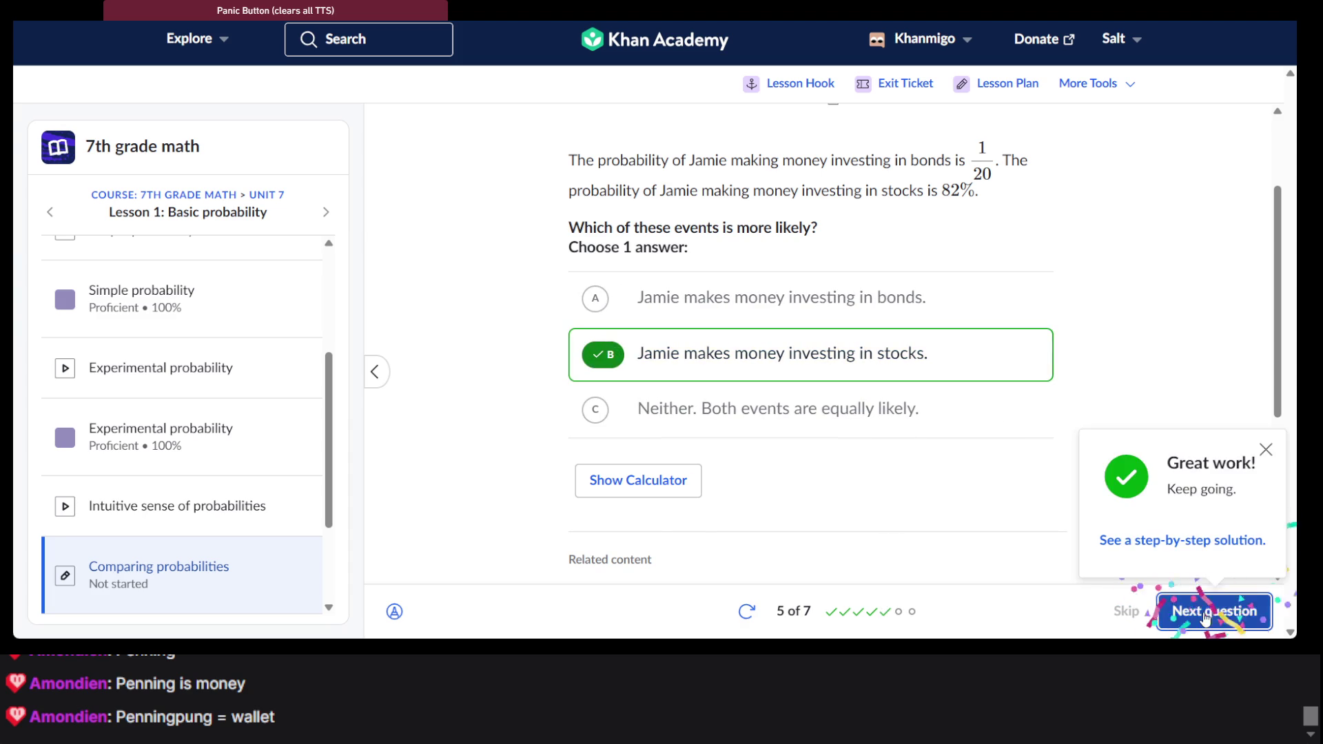
click(1203, 614)
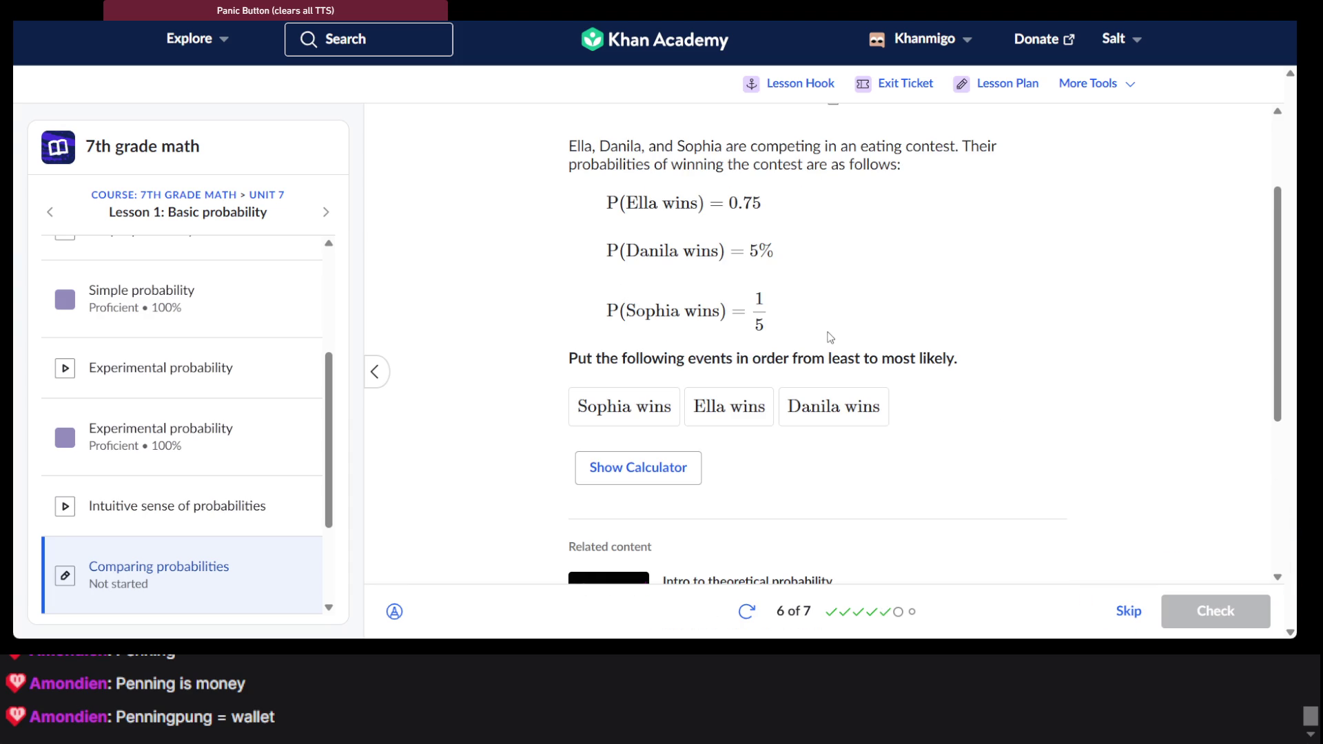
Order the eating-contest wins Danila, Sophia, Ella, get it checked, and reach question 7
scroll(831, 337, down, 1)
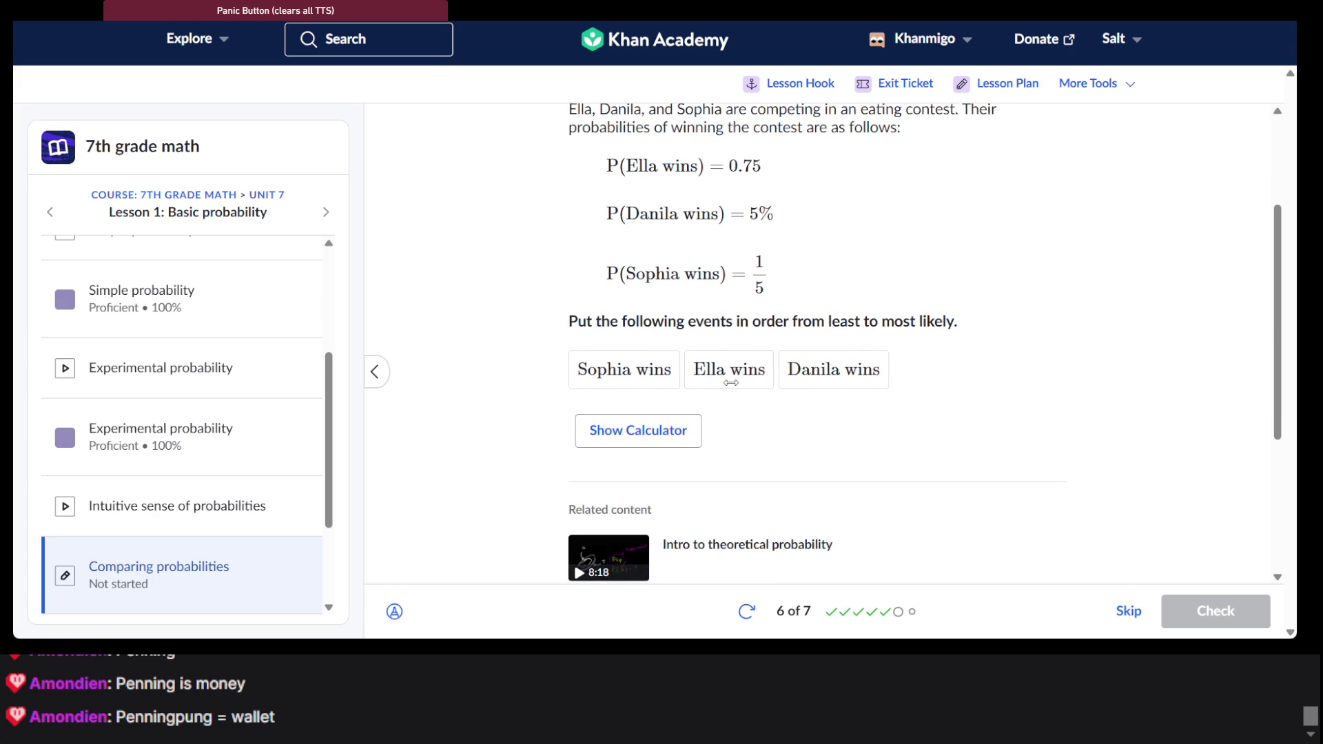
drag(825, 367, 629, 379)
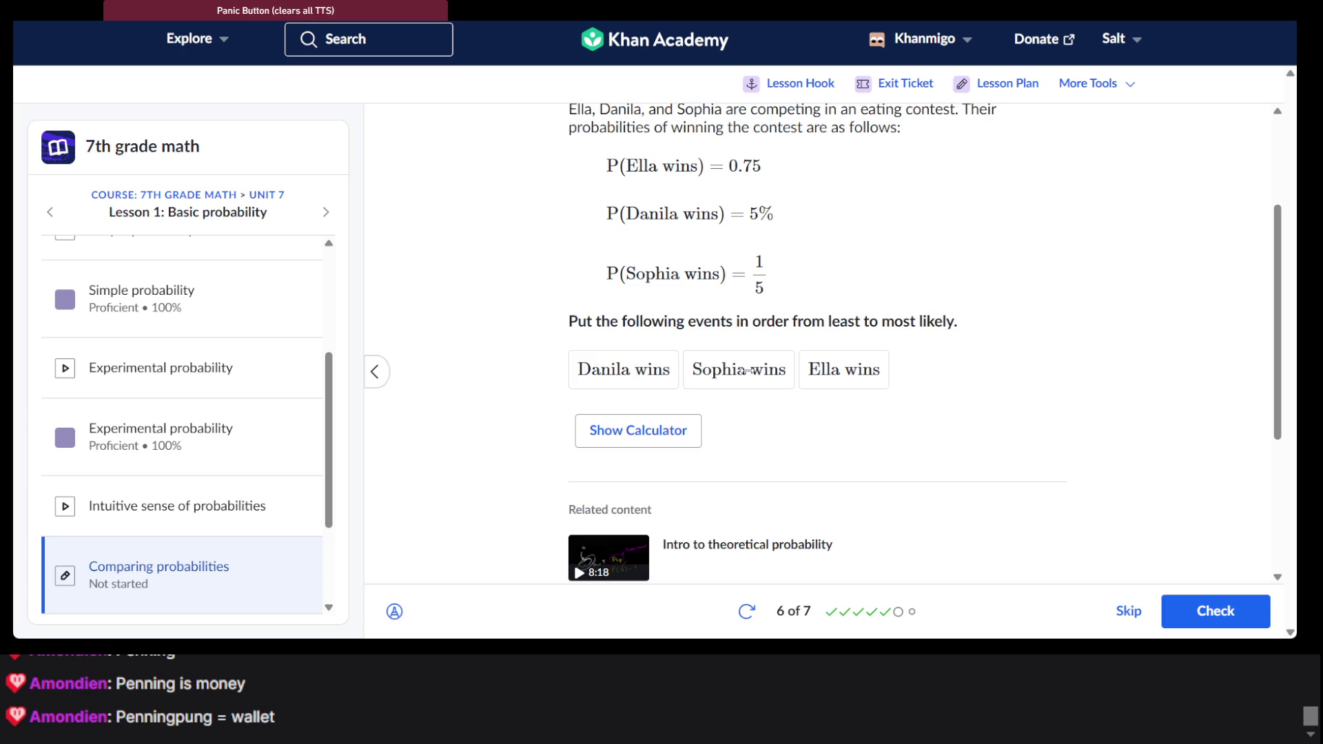
click(1237, 624)
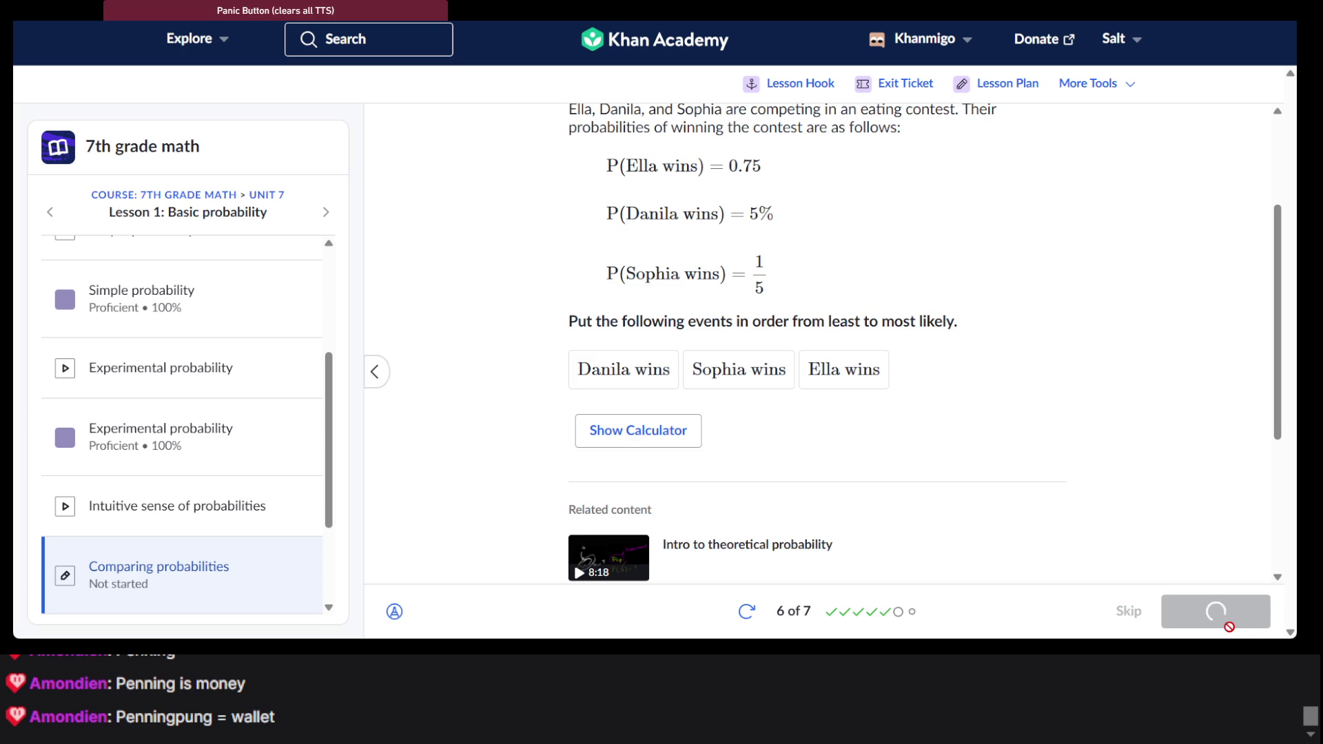
click(1229, 624)
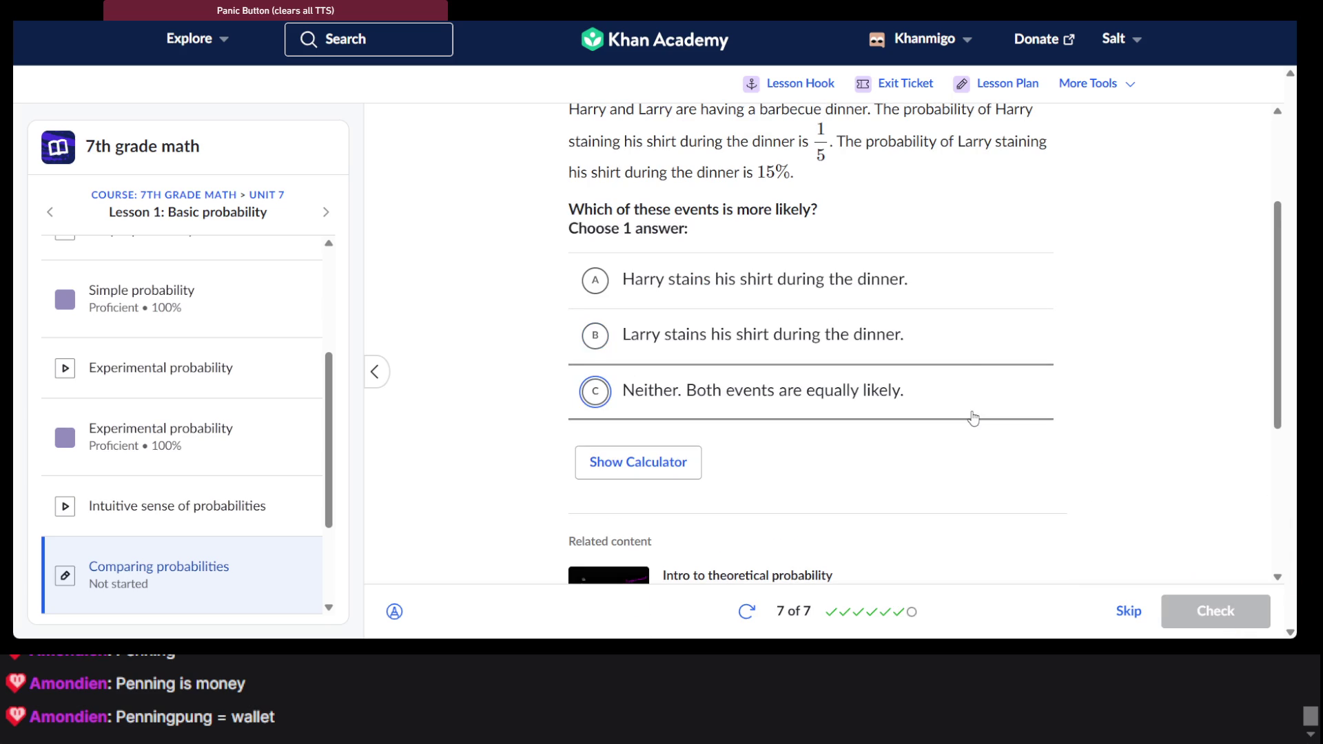
Answer that Harry staining his shirt is likelier, finish 7/7, and open 7th grade math
scroll(954, 309, up, 2)
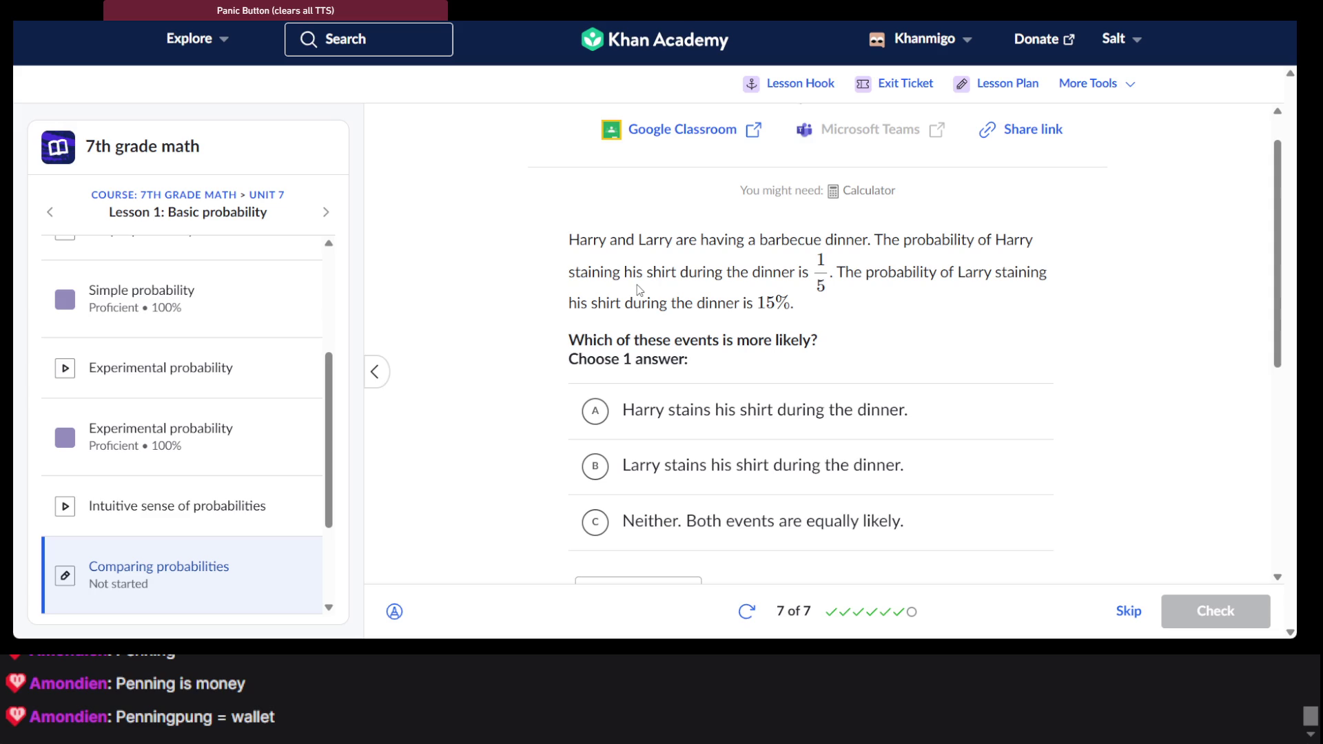
scroll(655, 341, down, 1)
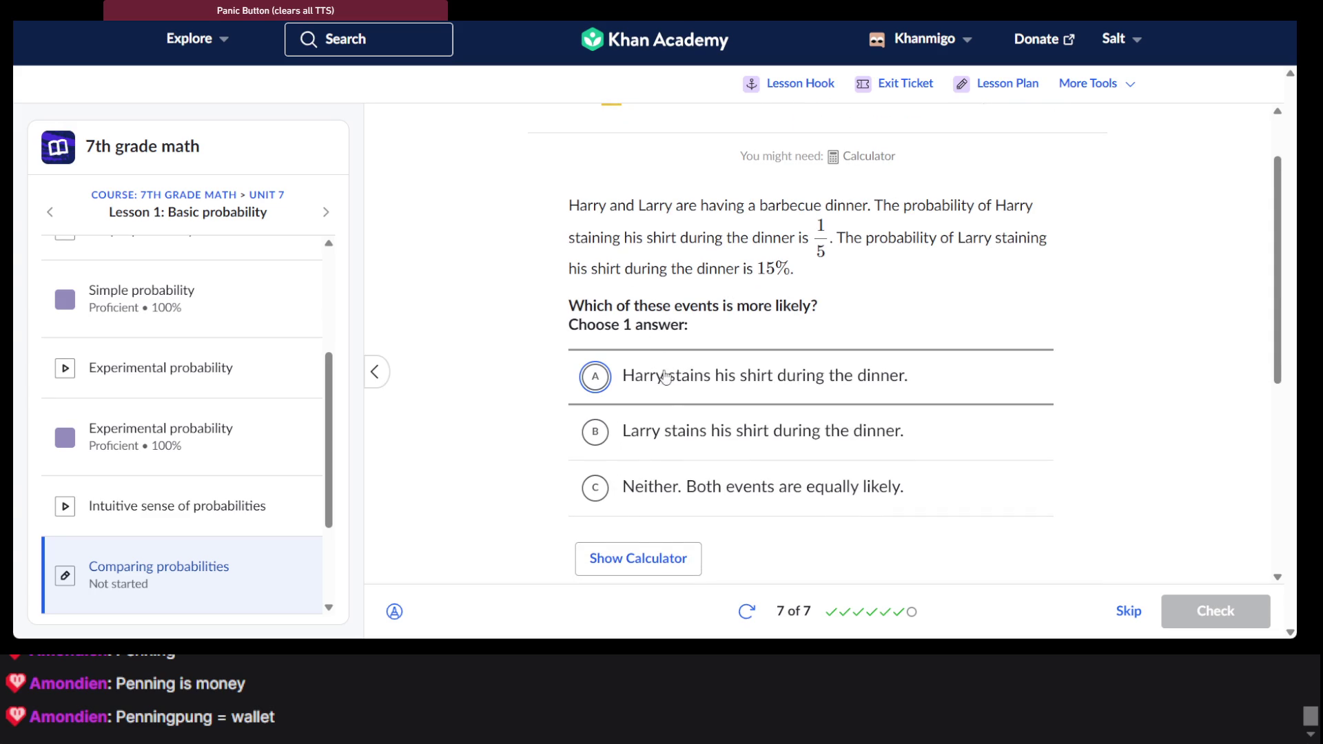
click(734, 397)
click(1207, 613)
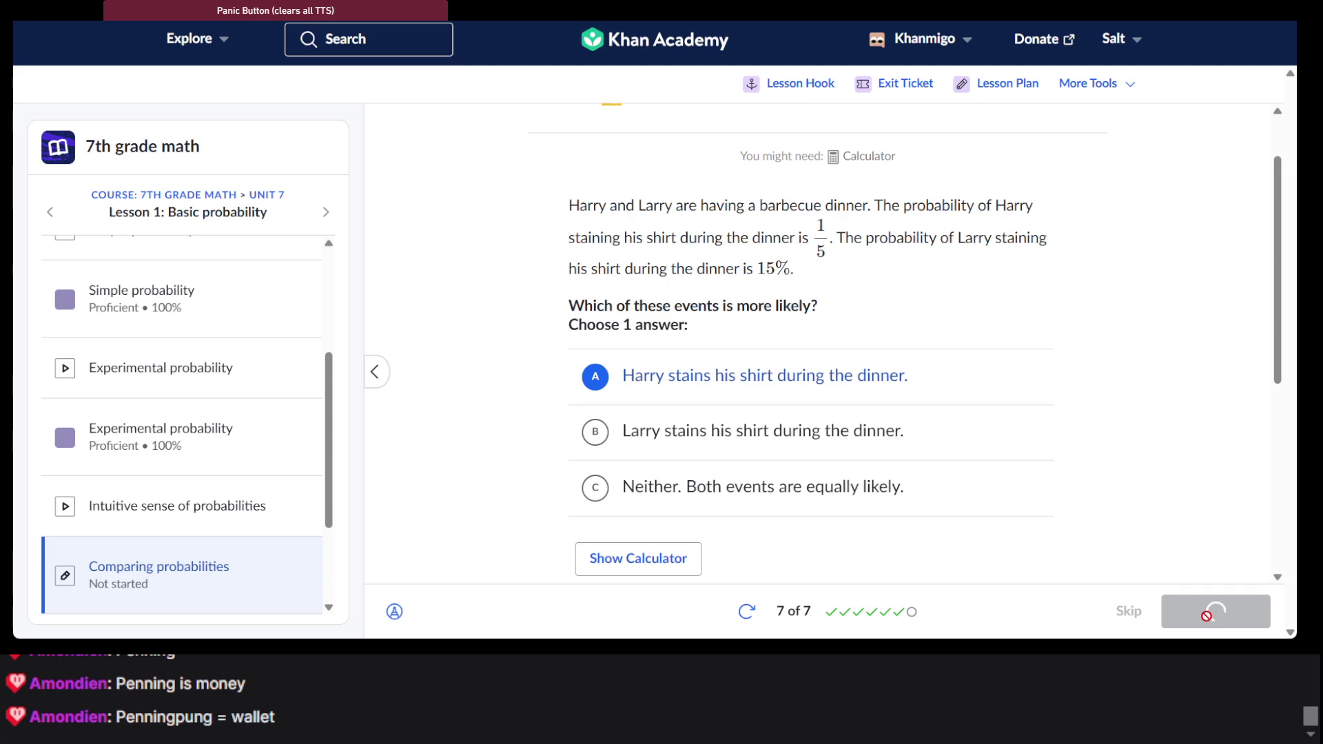
click(1207, 612)
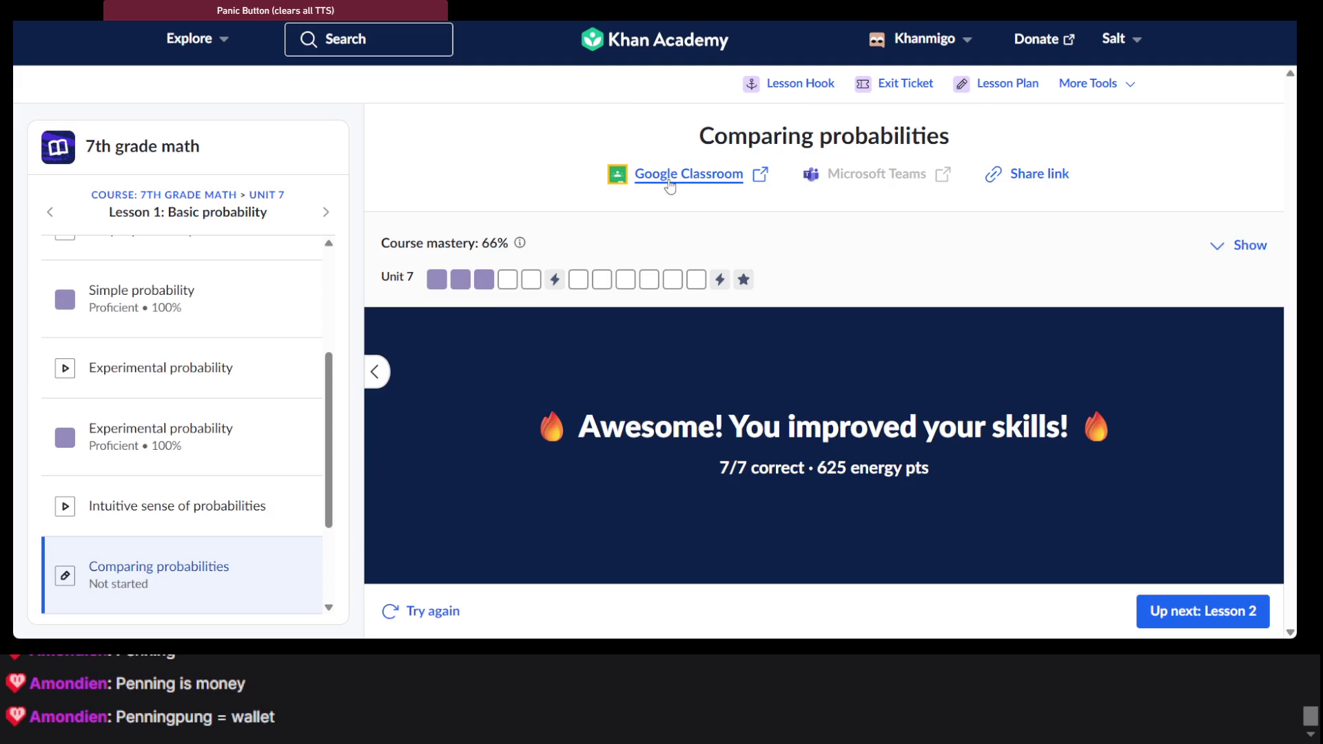
click(190, 194)
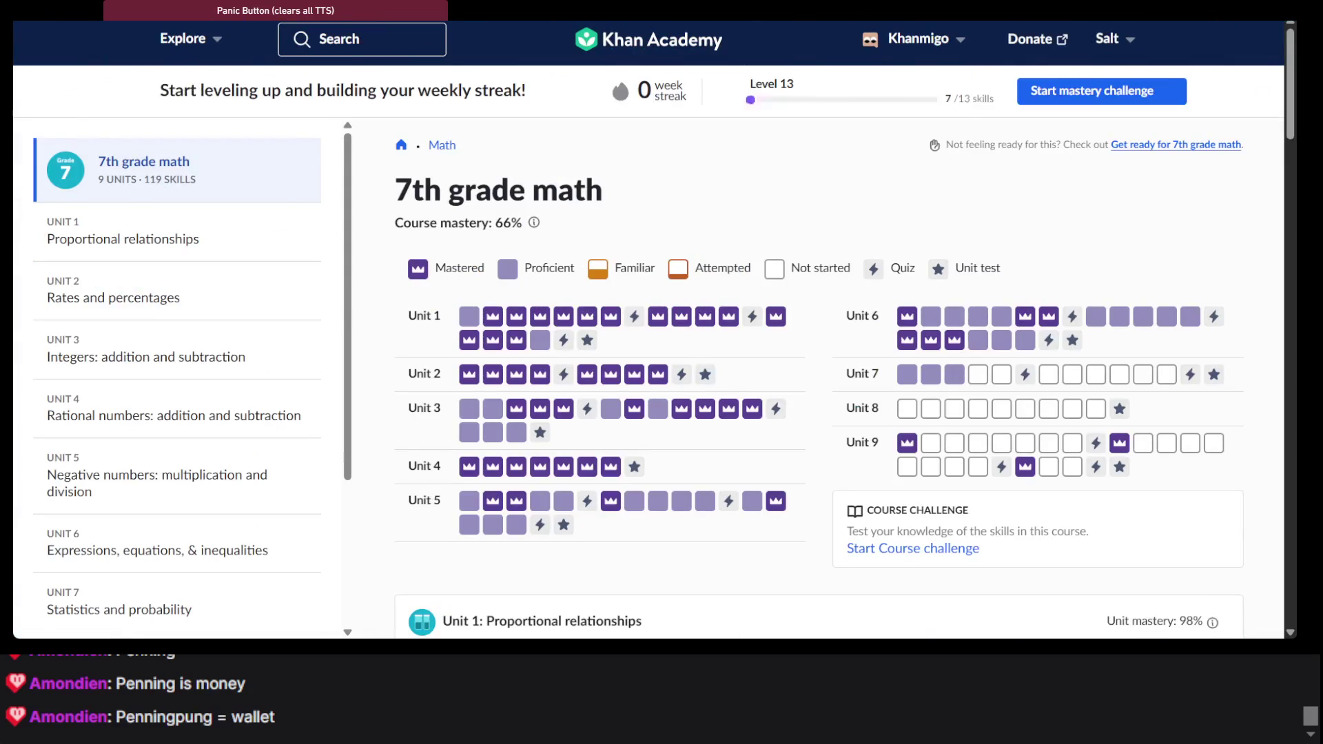
Switch from the 7th grade math course page to the .NET Fiddle editor tab
key(ctrl+Tab)
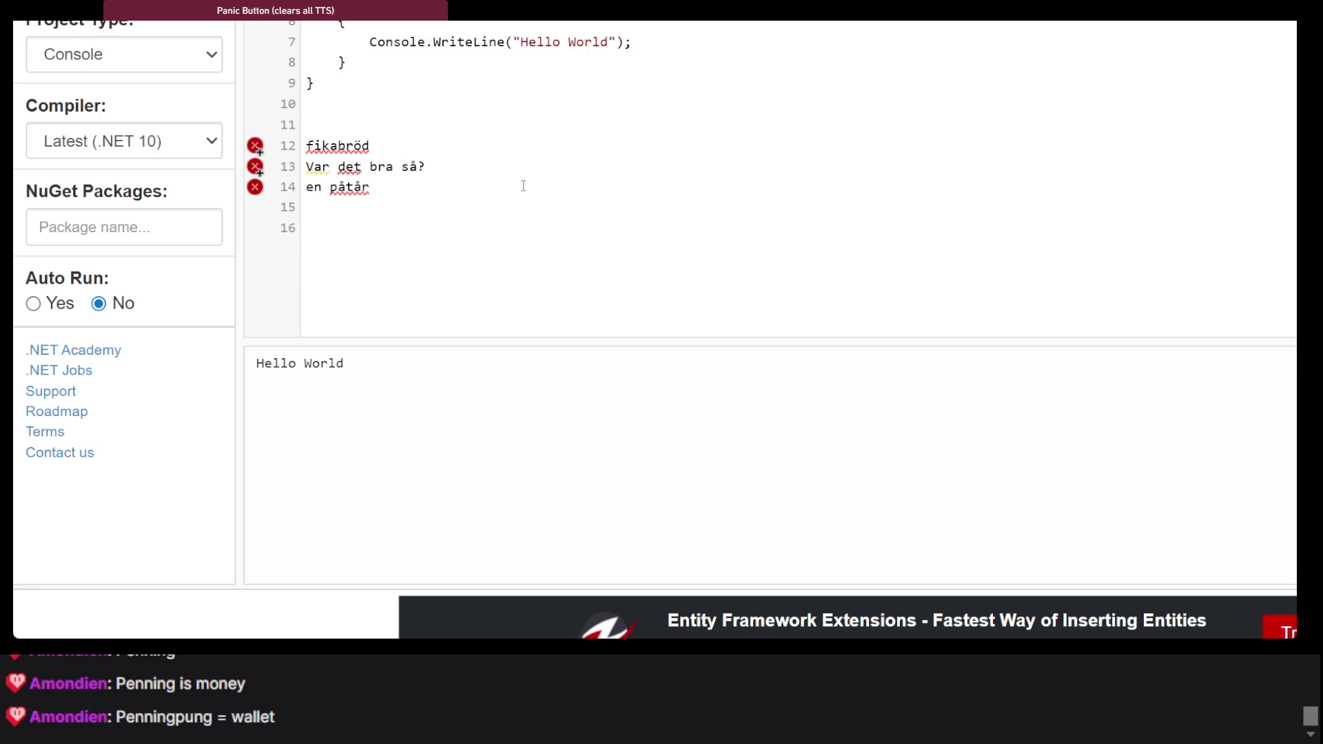
mouse_move(337, 148)
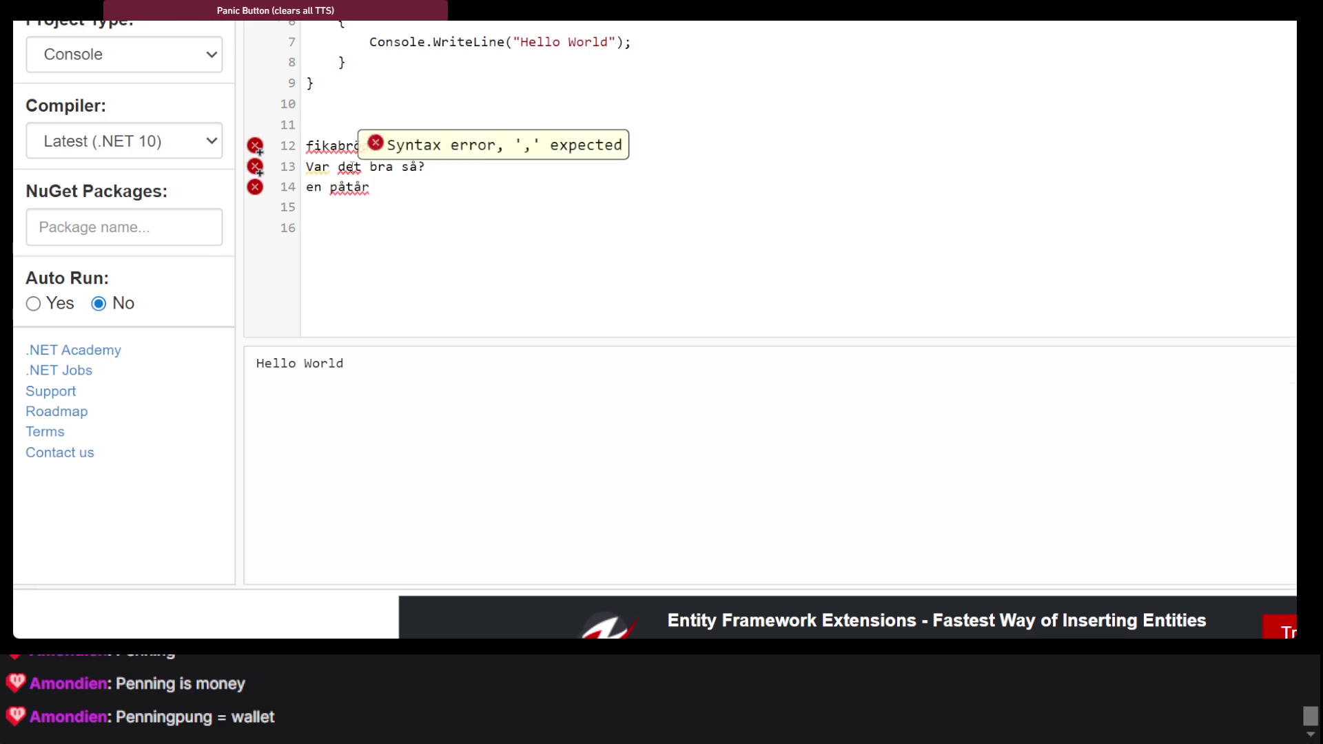
double_click(319, 122)
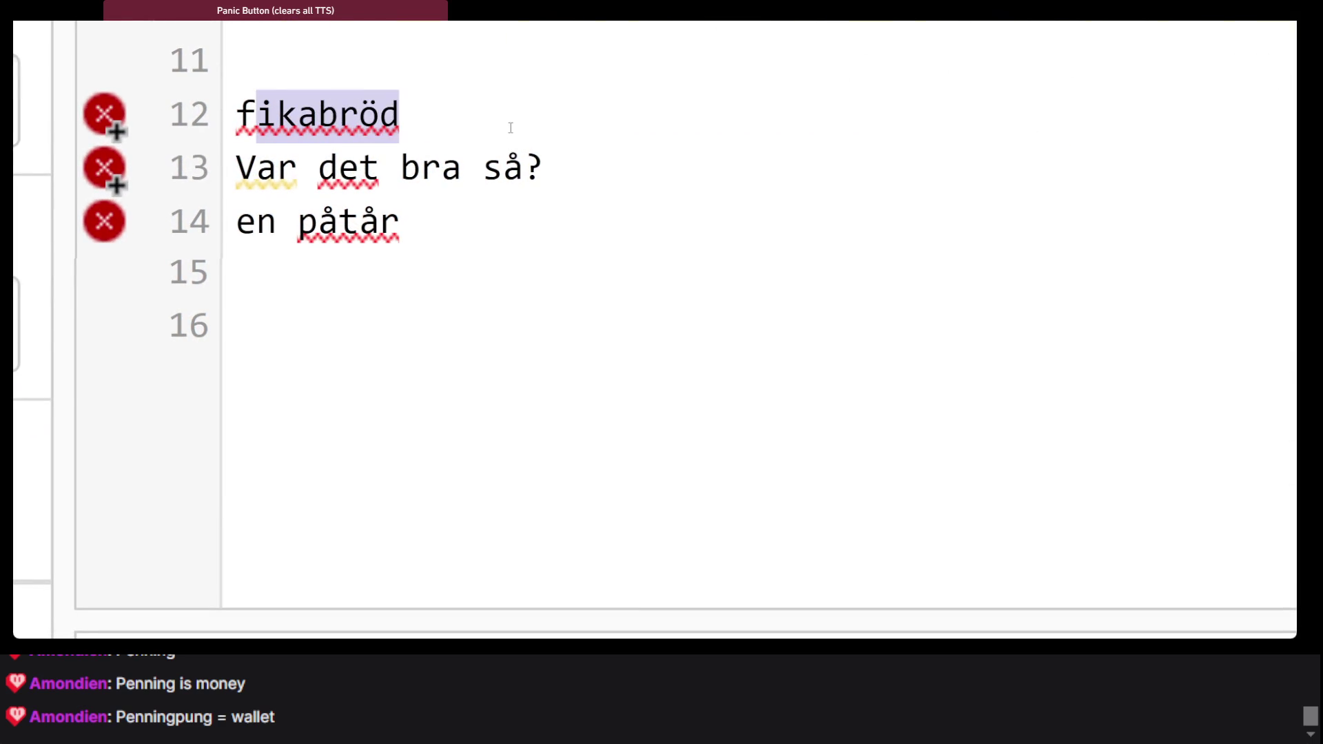
click(442, 172)
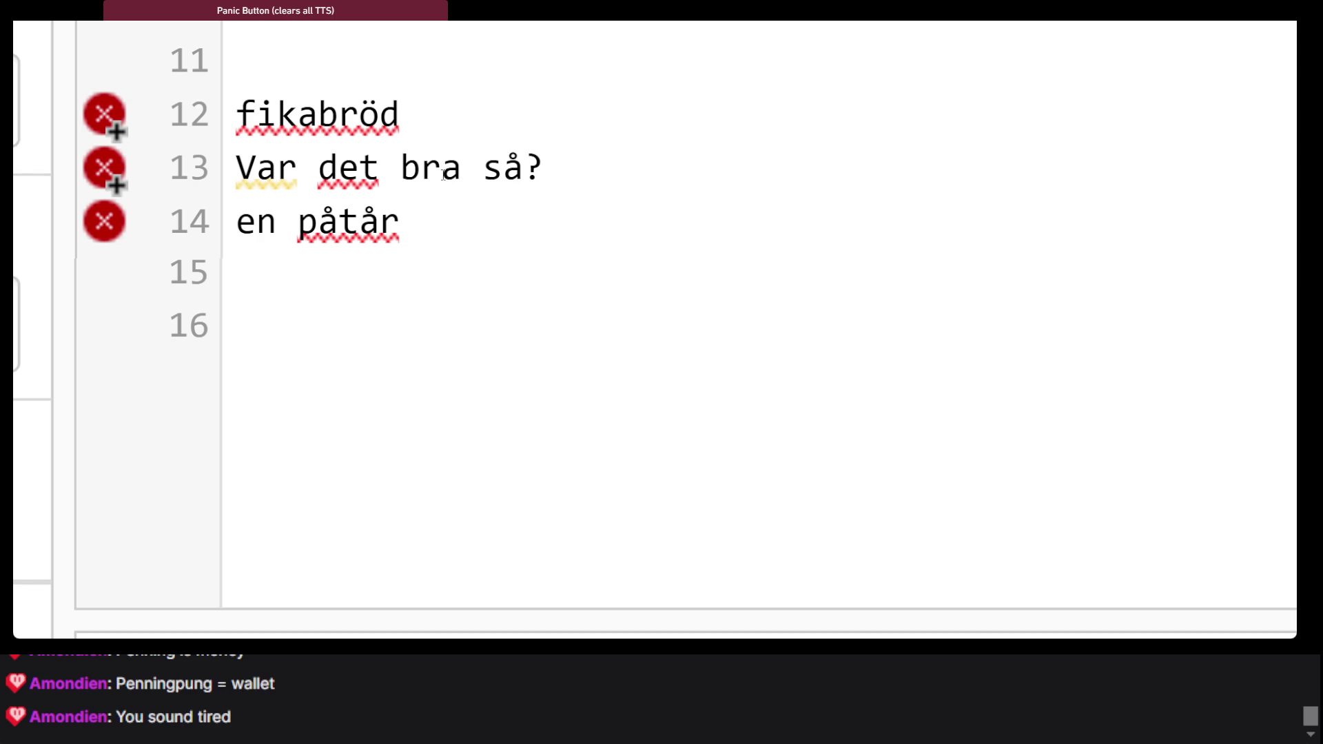
click(742, 275)
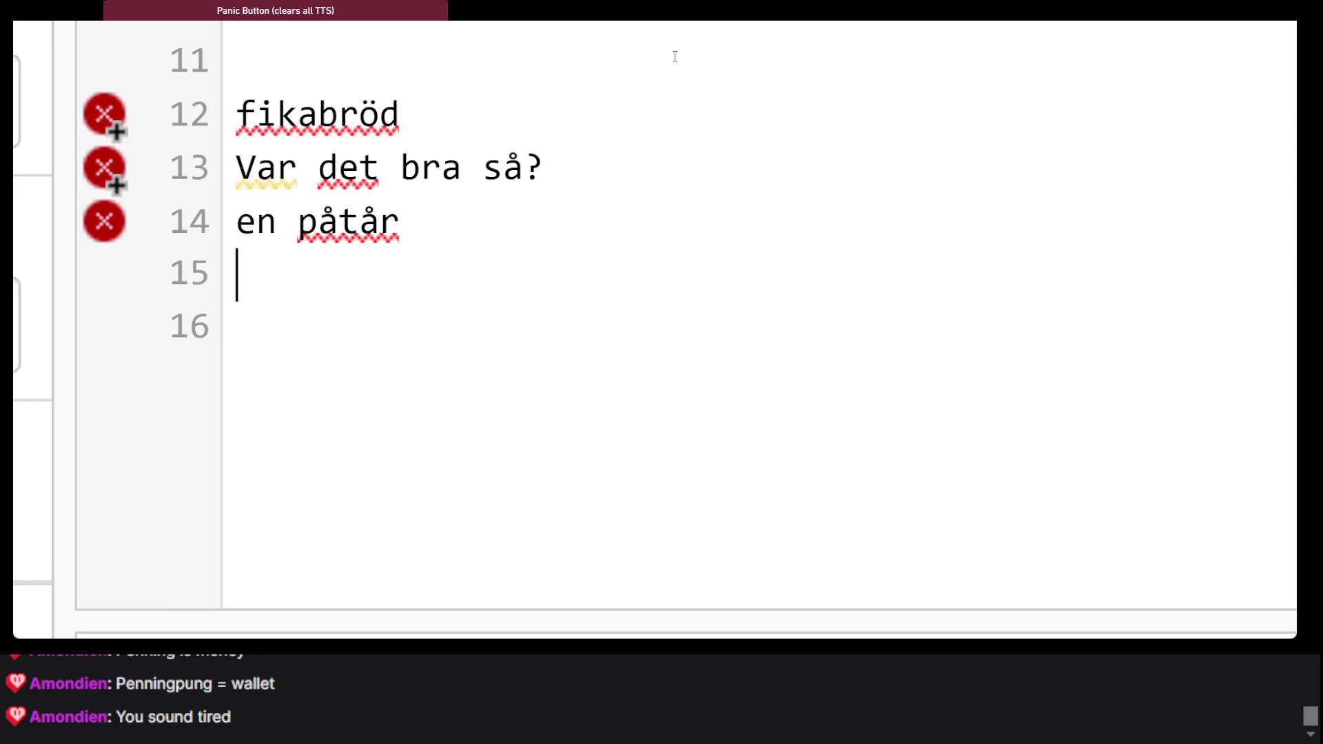
click(417, 131)
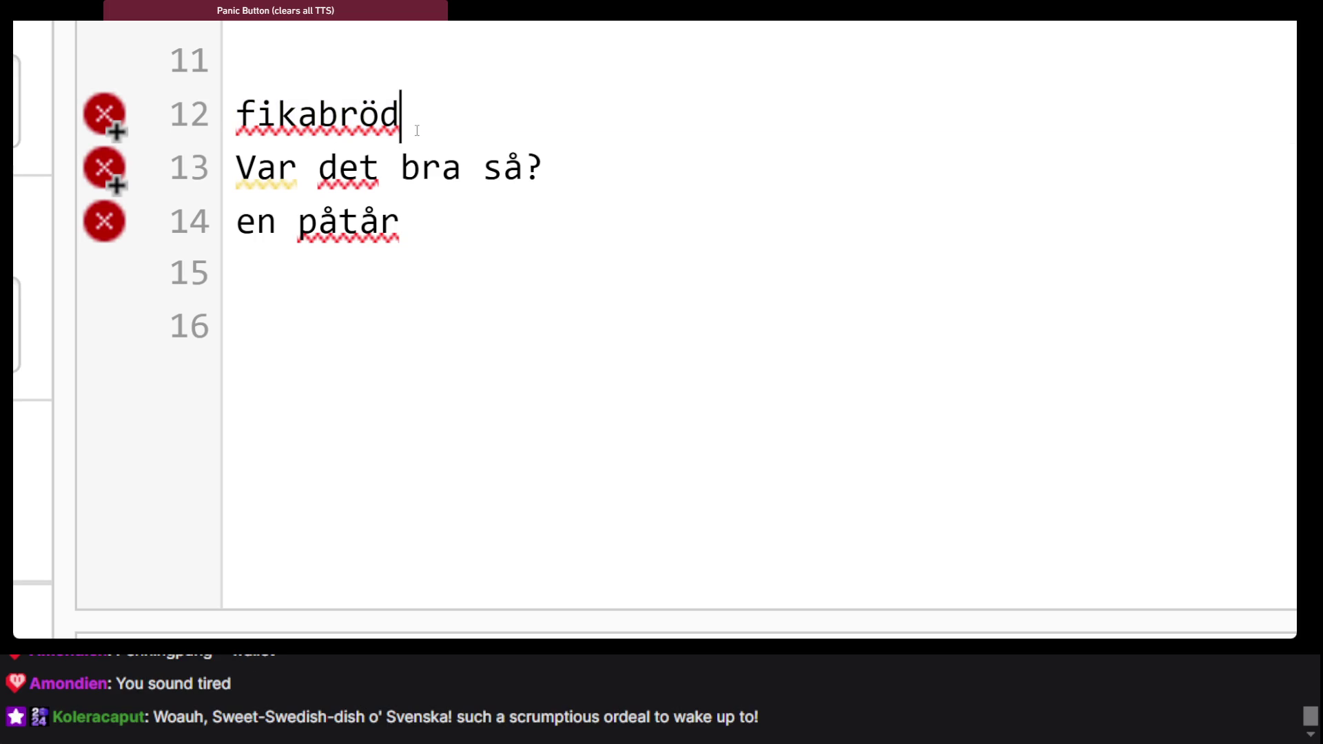
click(417, 130)
Try out selections over the fikabröd, 'Var det bra så?' and 'en påtår' lines
click(349, 226)
triple_click(349, 226)
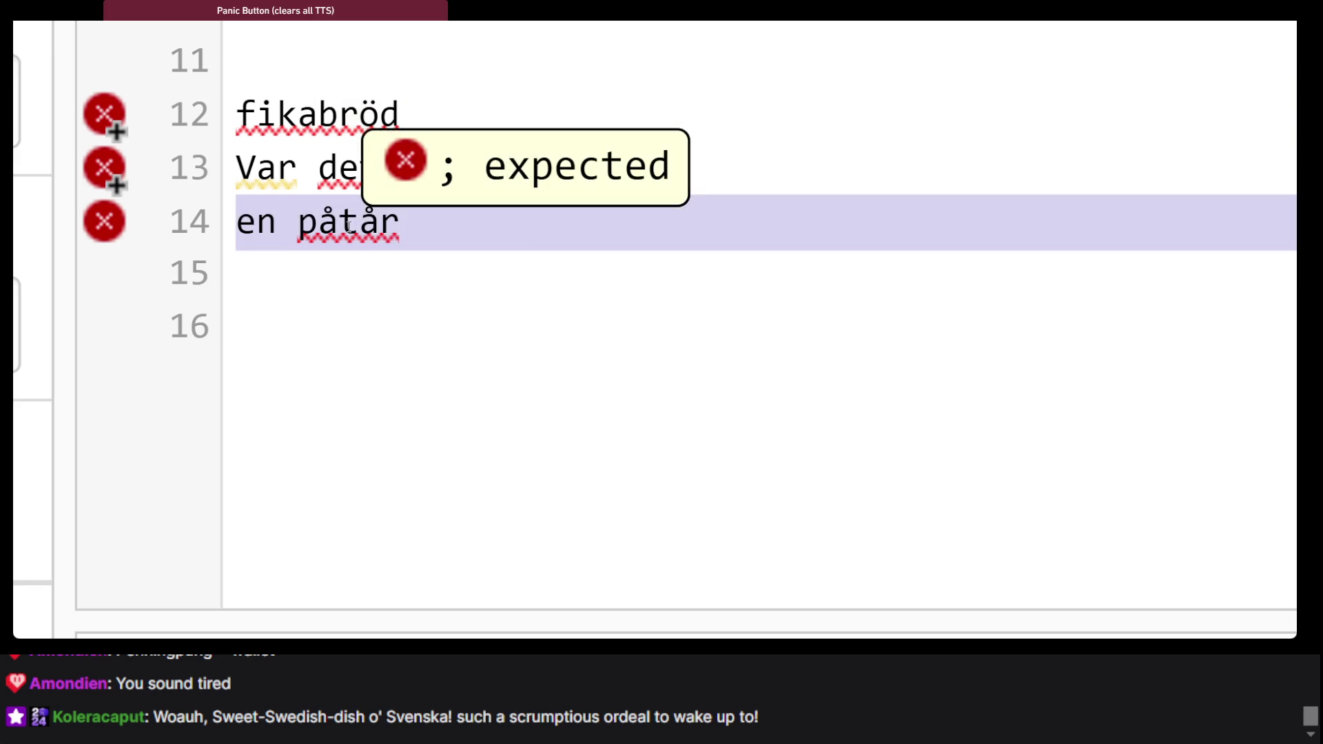
double_click(370, 110)
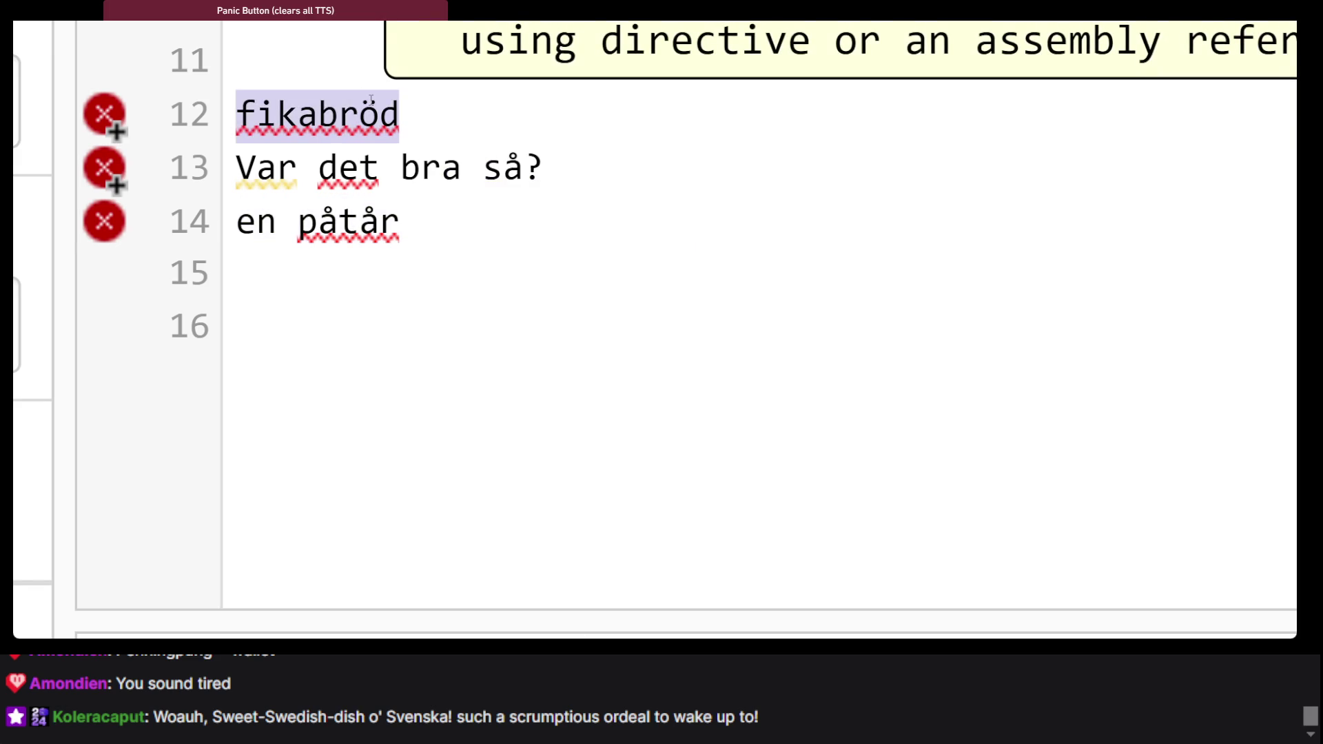
click(500, 135)
drag(490, 136, 661, 316)
click(661, 316)
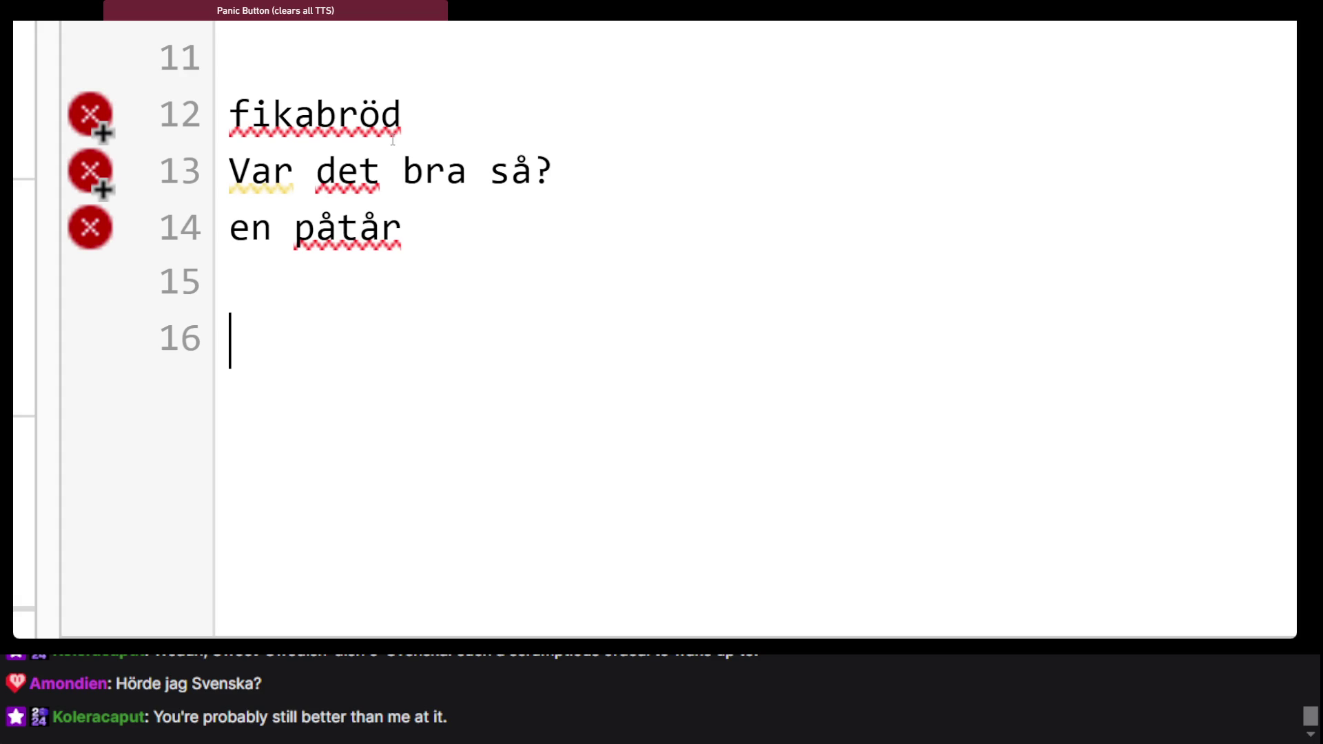
mouse_move(392, 129)
drag(251, 174, 657, 192)
click(657, 193)
Delete lines 13–14, 'Var det bra så?' and 'en påtår', leaving fikabröd last
click(499, 268)
mouse_move(399, 248)
triple_click(488, 245)
click(488, 246)
double_click(488, 246)
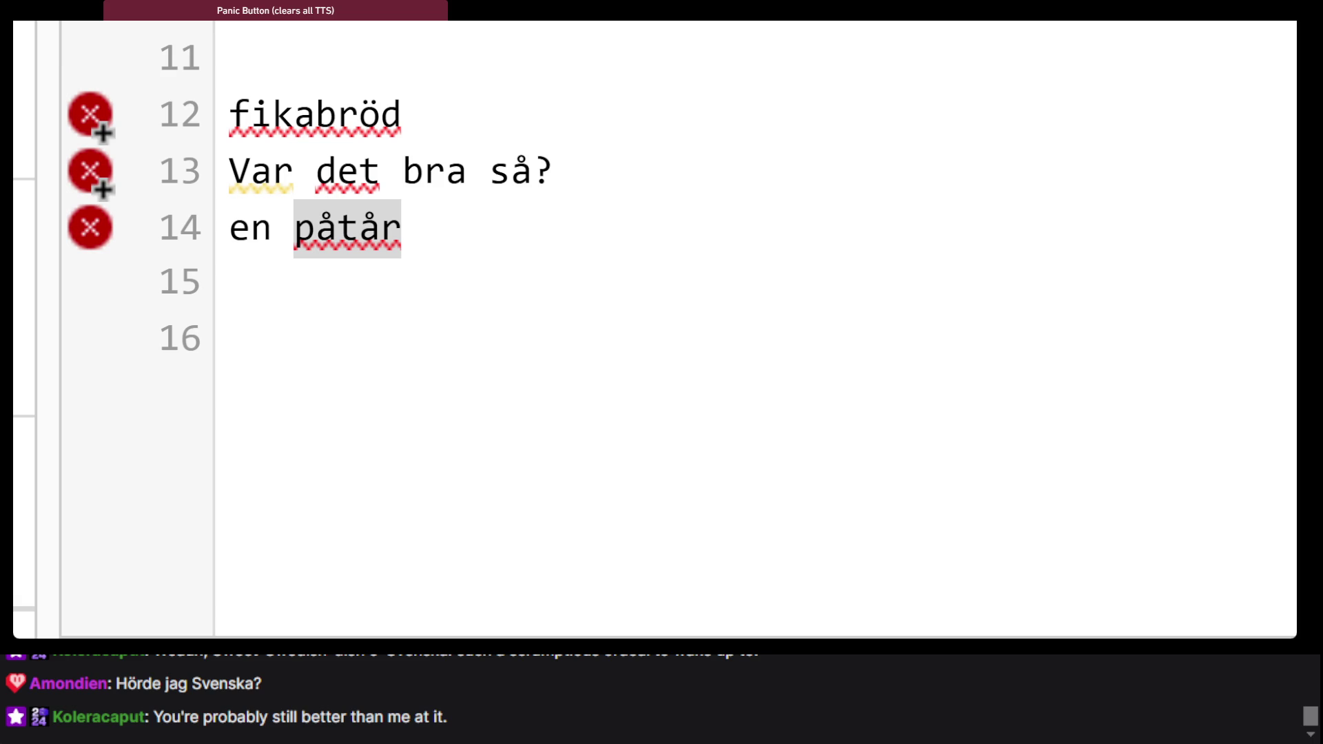
click(229, 281)
drag(229, 281, 229, 113)
click(231, 169)
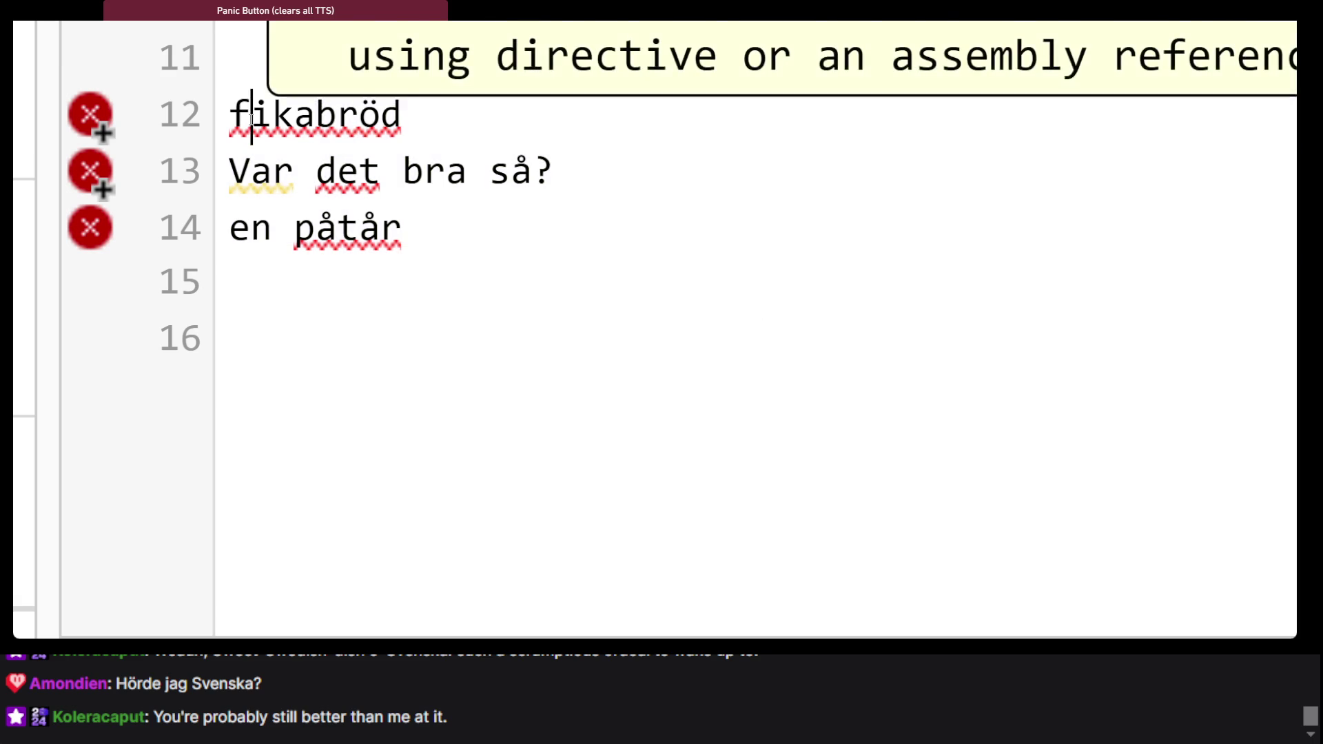
drag(231, 169, 581, 292)
key(BackSpace)
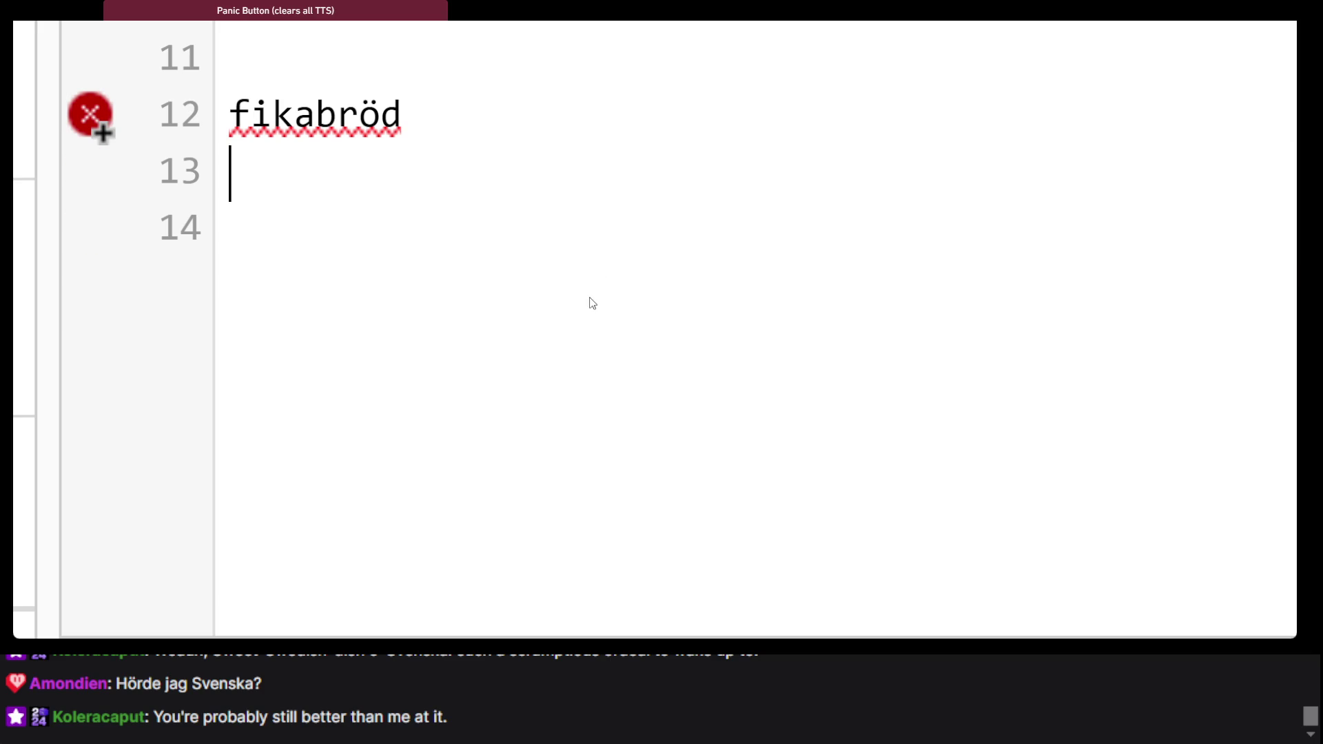
Confirm the code ends with fikabröd on line 12, then switch to the ordnet.dk gratis entry
click(420, 116)
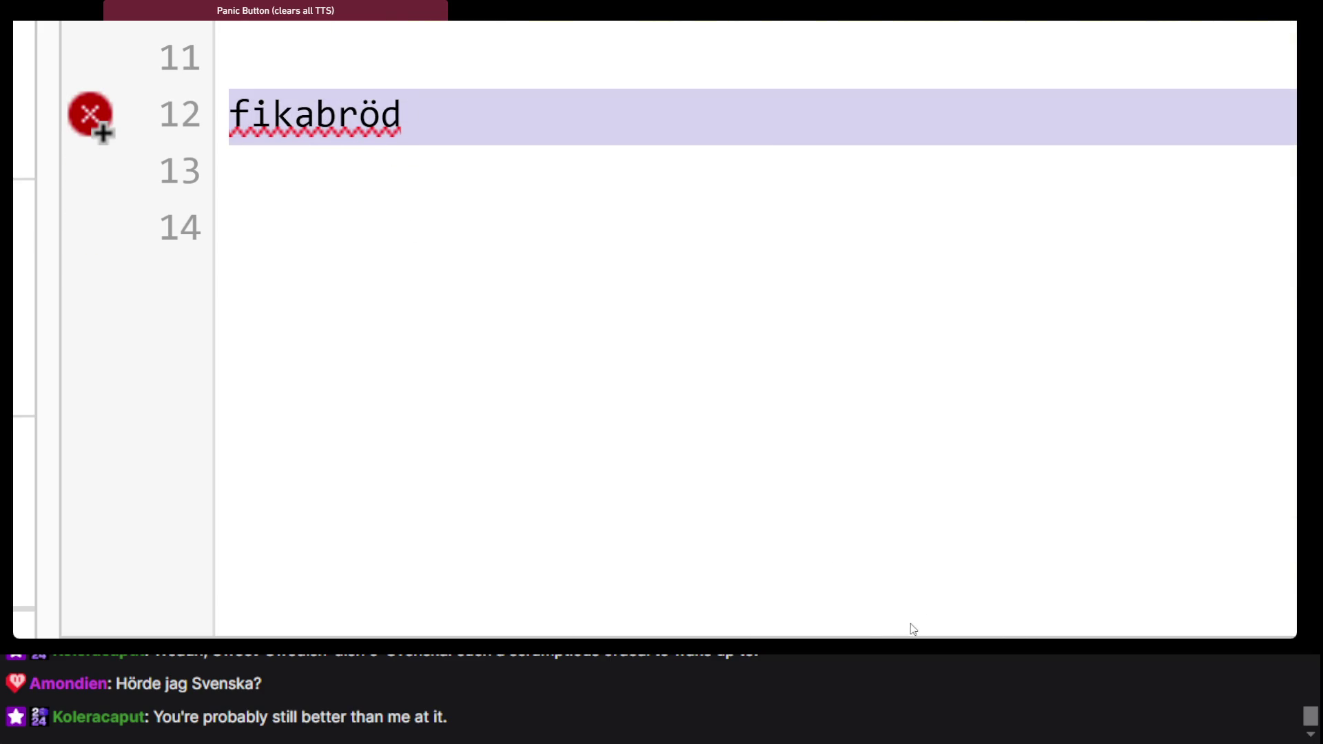
key(alt+Tab)
click(626, 313)
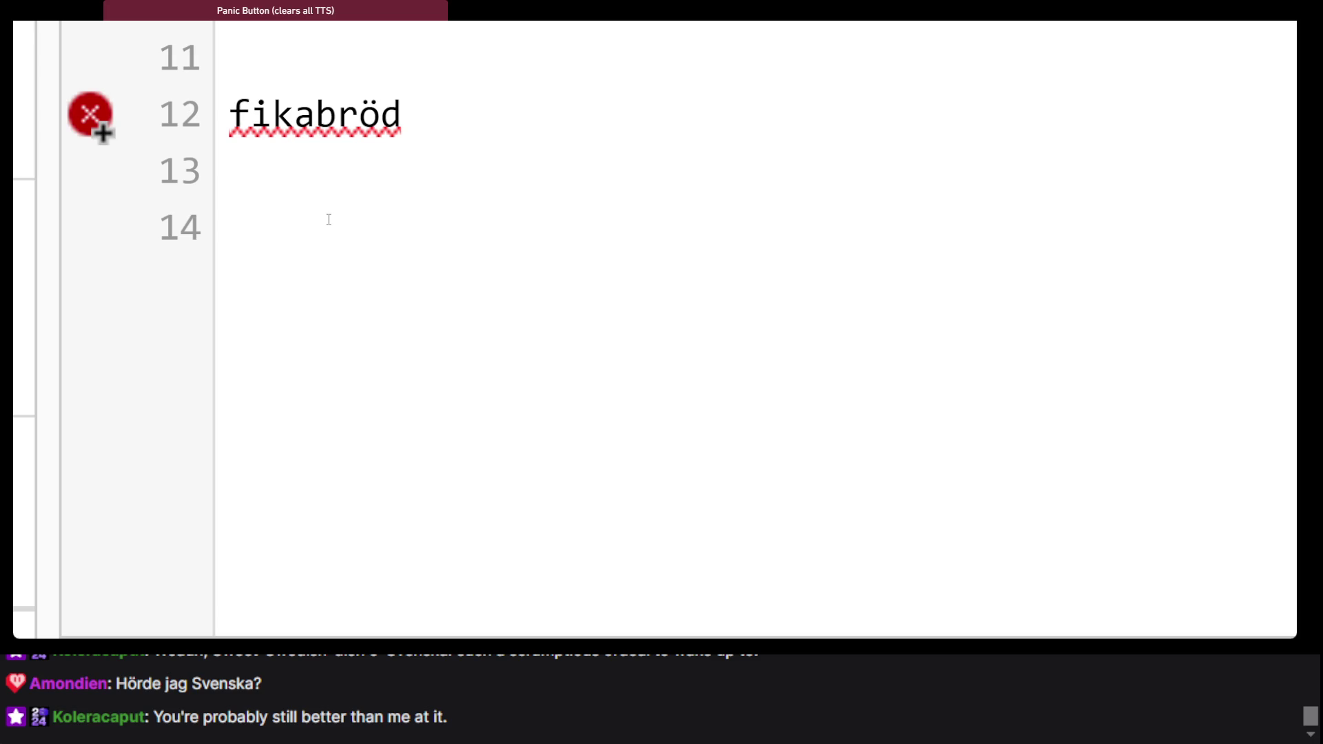
triple_click(273, 114)
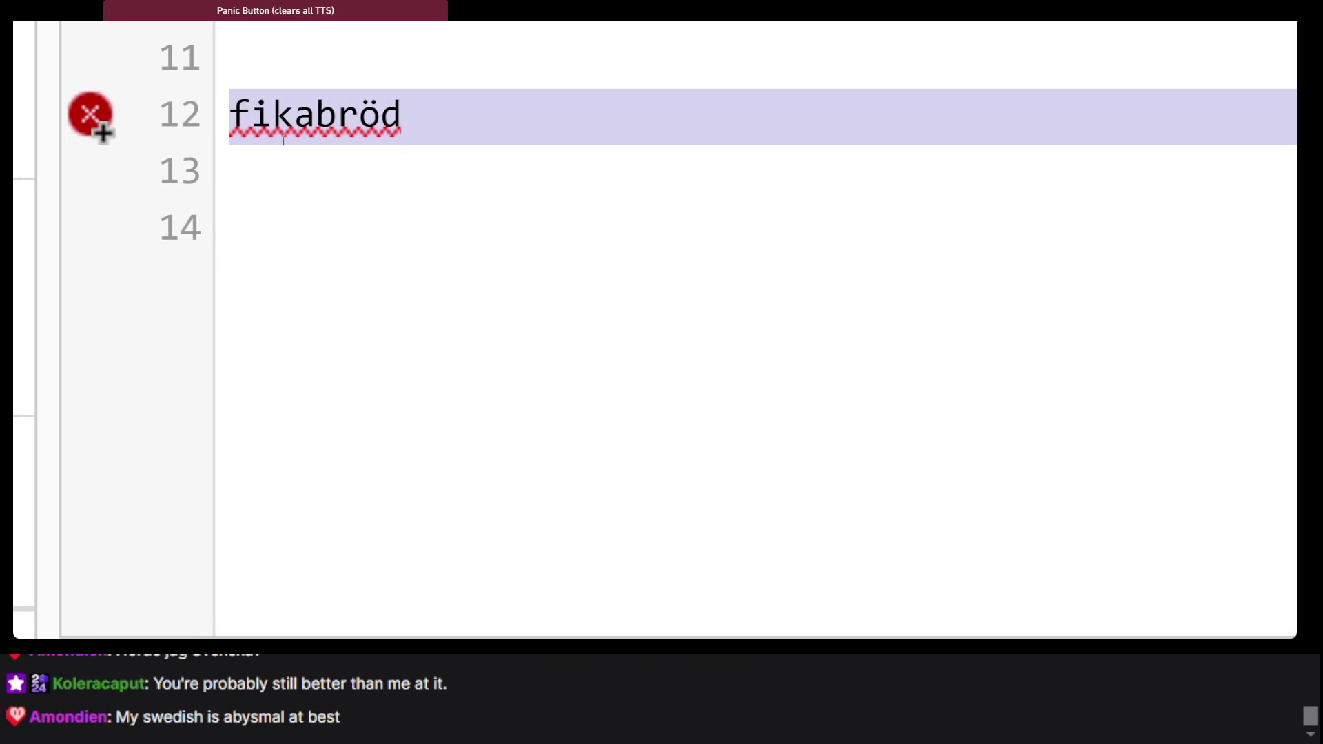
click(917, 632)
click(939, 384)
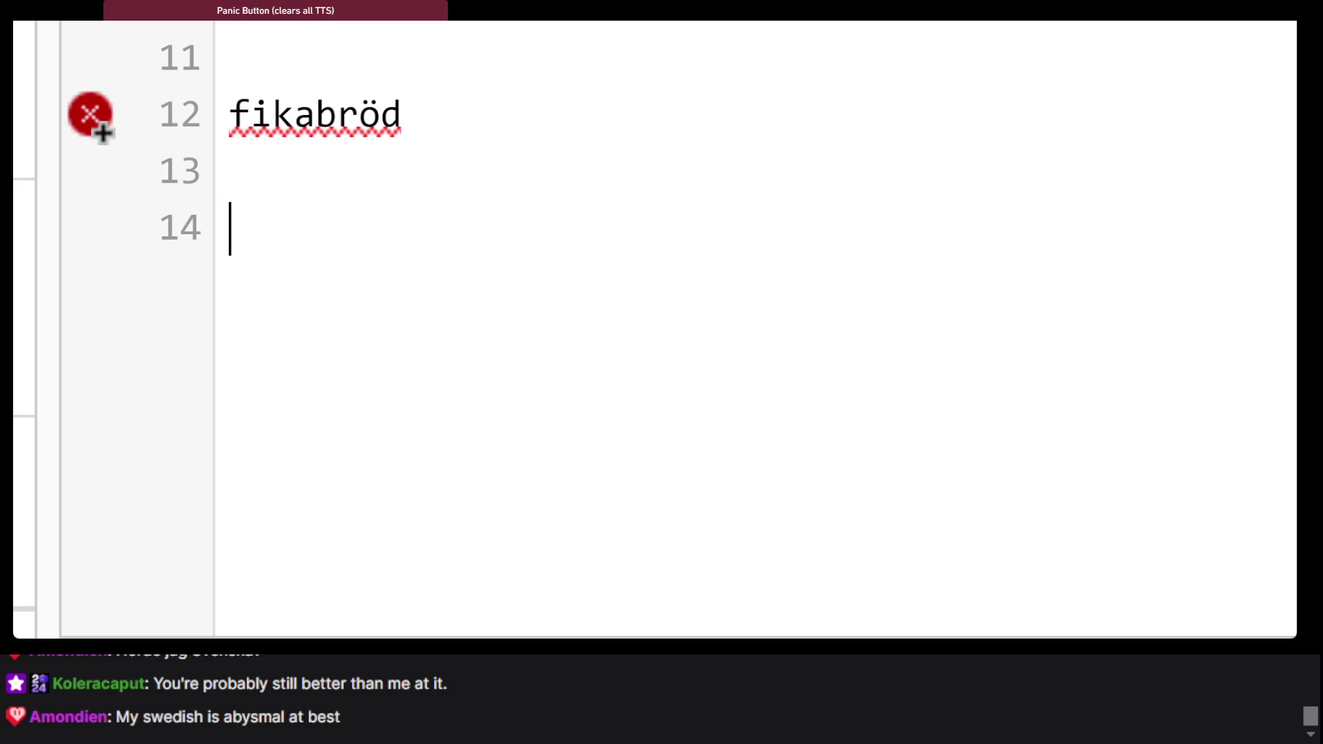
key(alt+Tab)
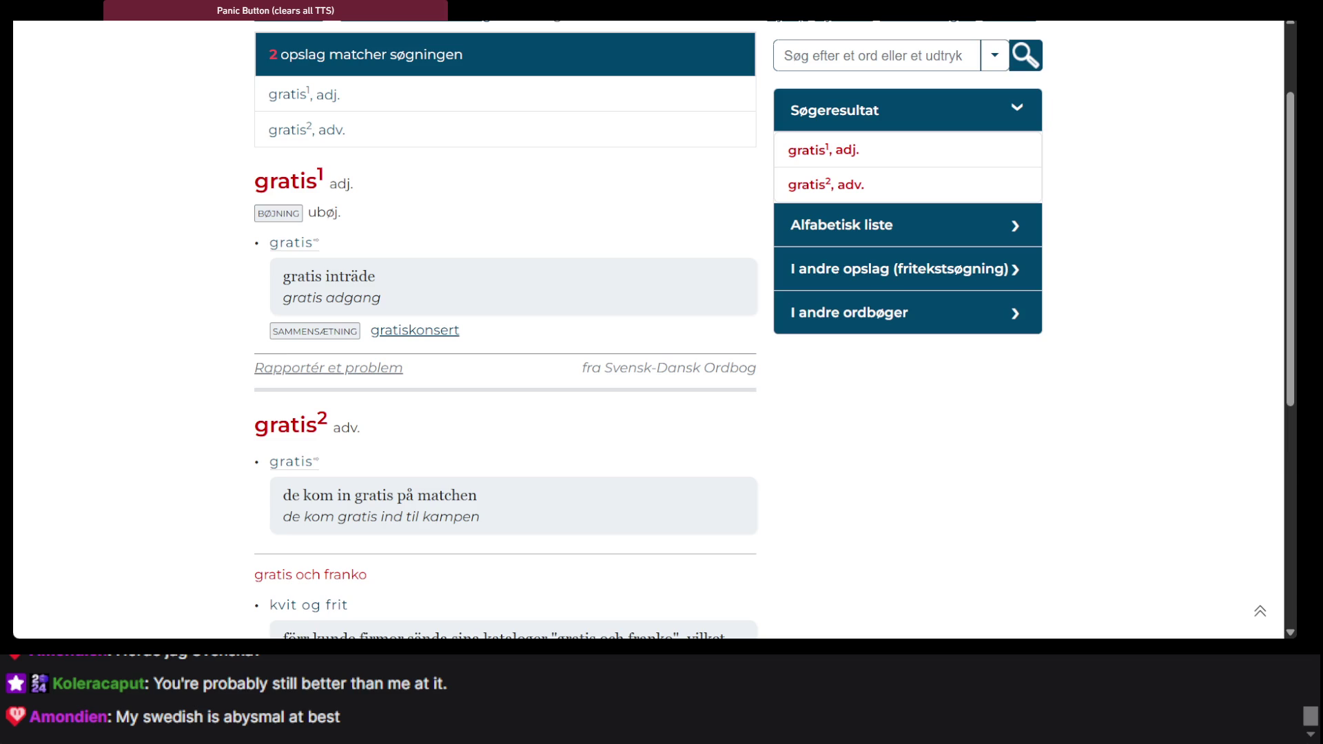
Move past the Khan Academy page to ChatGPT's Danish equivalents for 'En påtår?'
key(alt+Tab)
key(alt+Tab)
key(Tab)
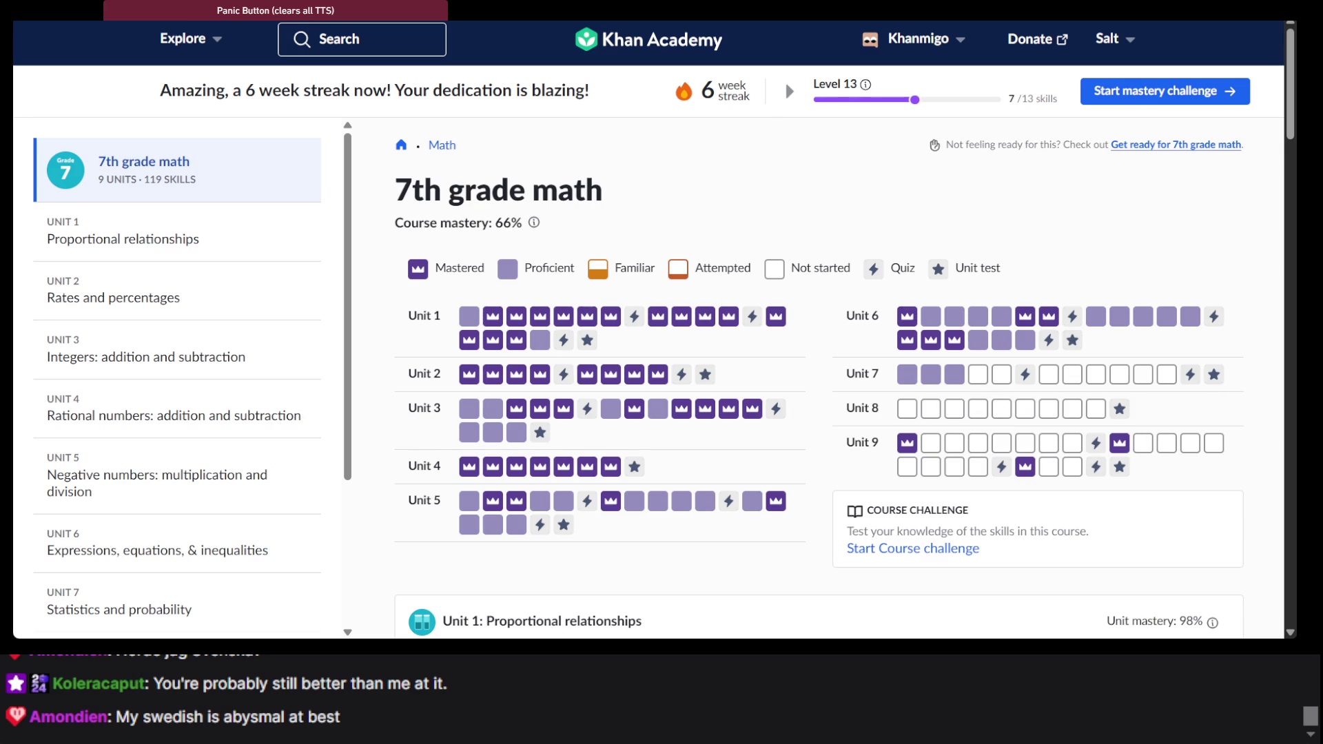
key(alt+Tab)
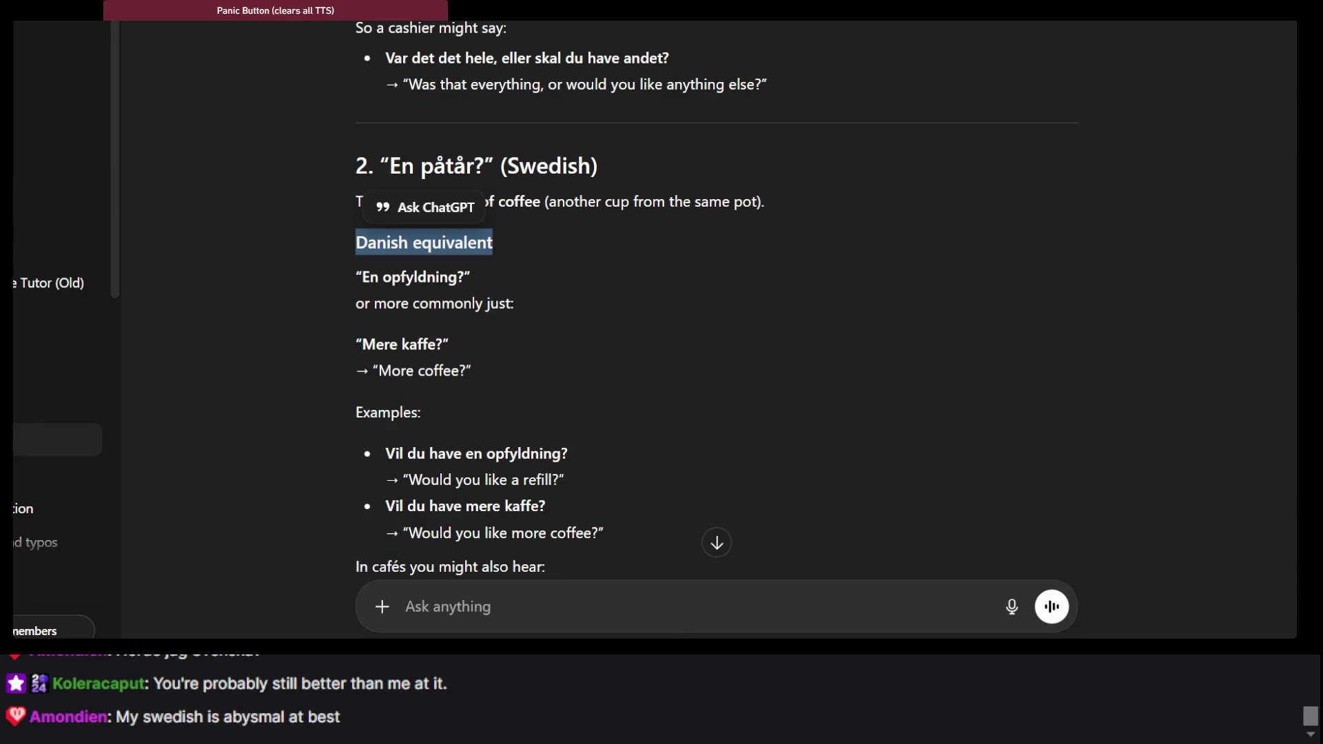
Look up hygge on Wiktionary, glossed as cosiness, comfort, contentment, conviviality
key(alt+Tab)
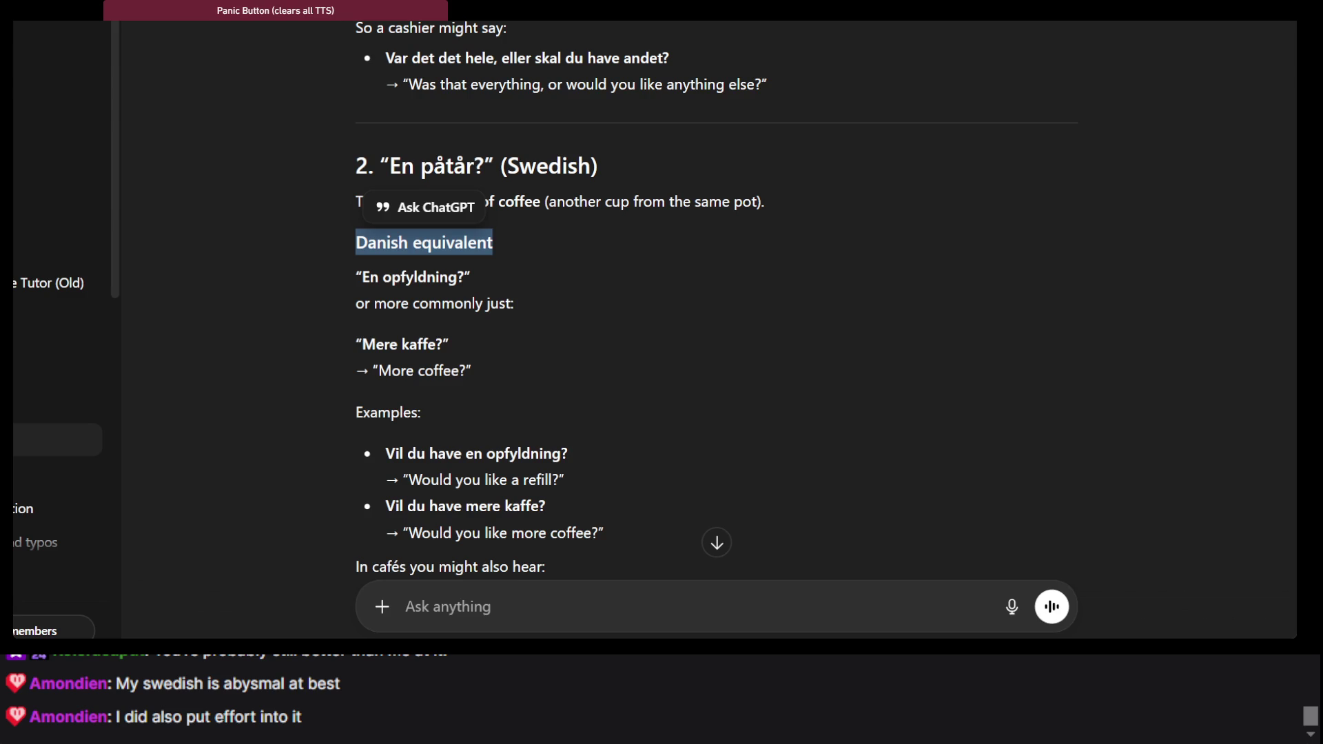
key(alt+Tab)
click(420, 42)
text(hygge)
key(Return)
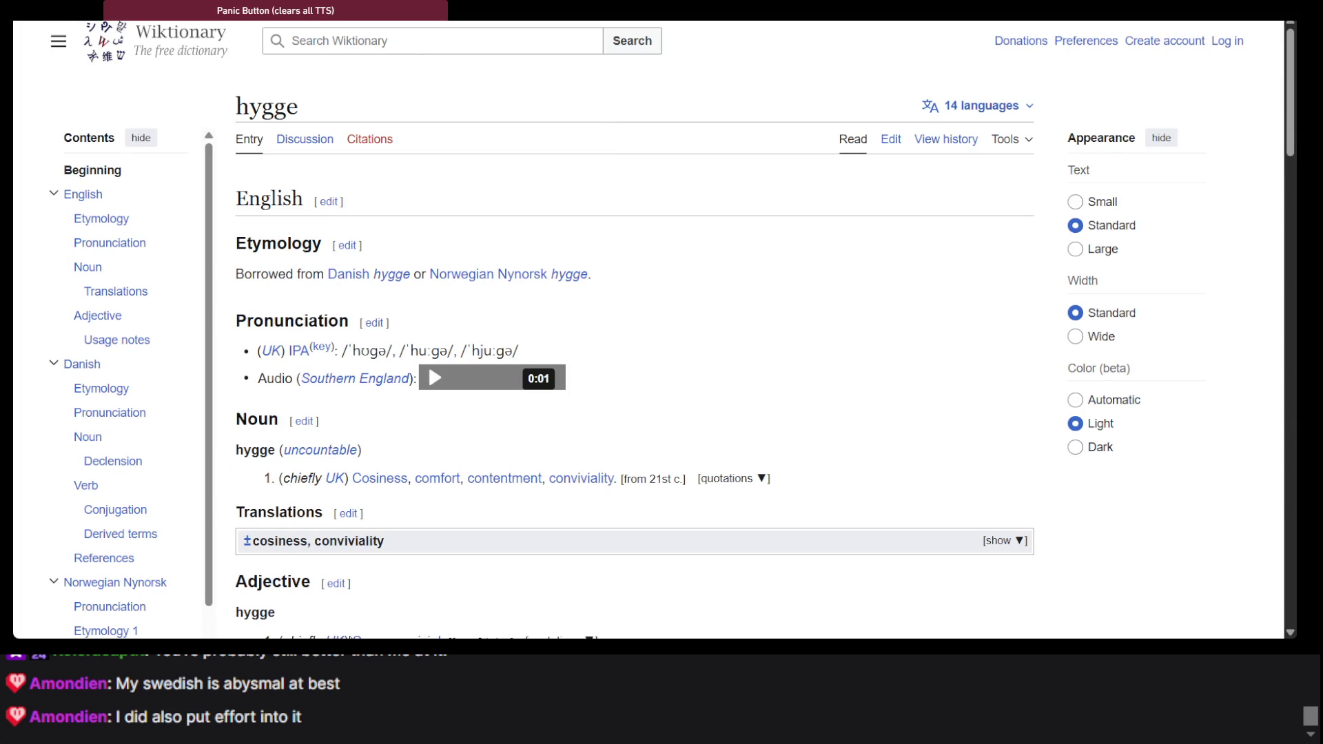
Read the Danish section of the hygge entry and select its noun definition line
click(100, 366)
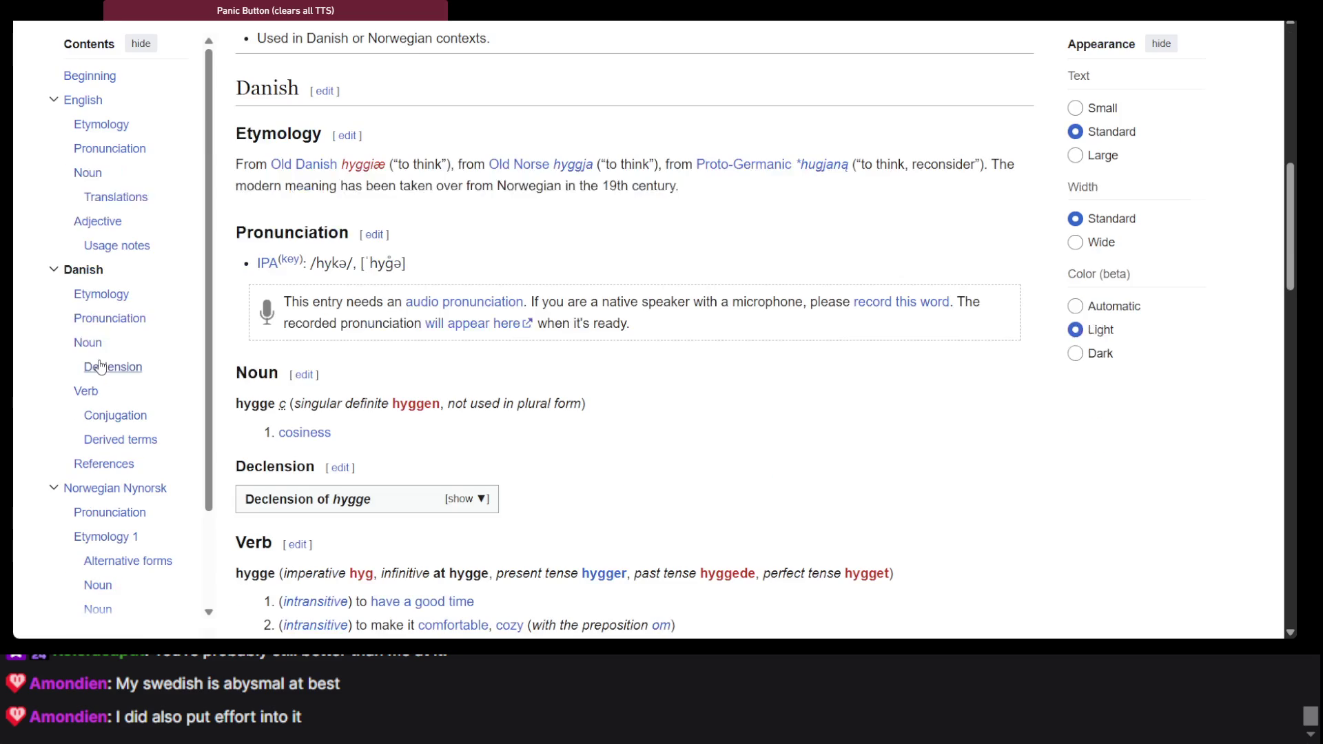
scroll(435, 340, down, 5)
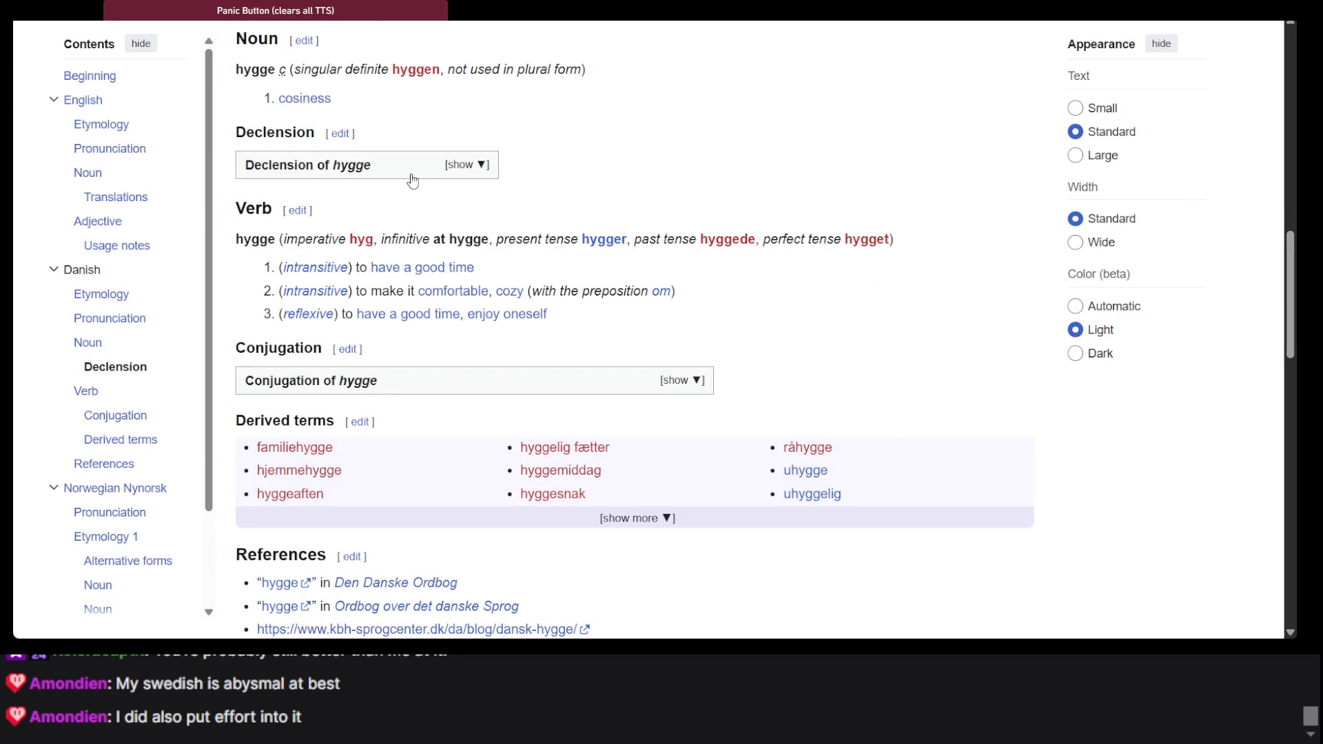
double_click(269, 72)
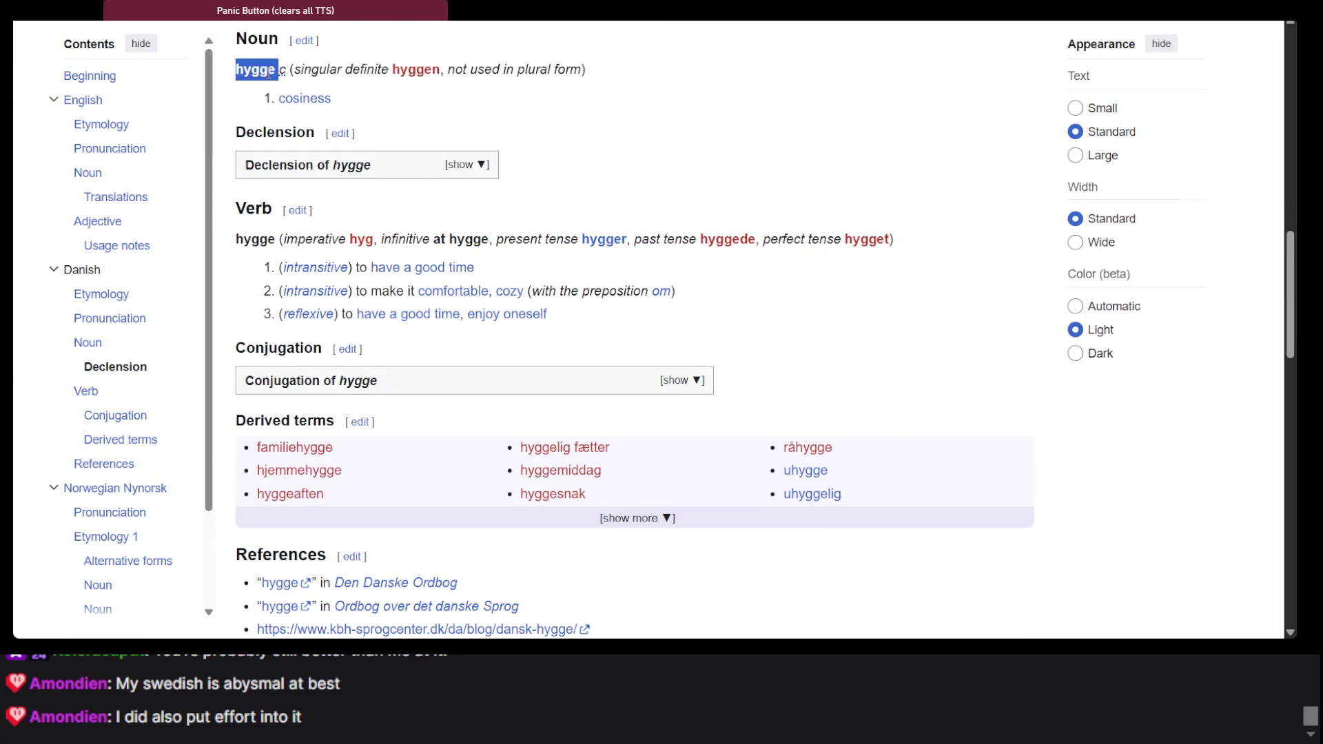
scroll(297, 124, up, 2)
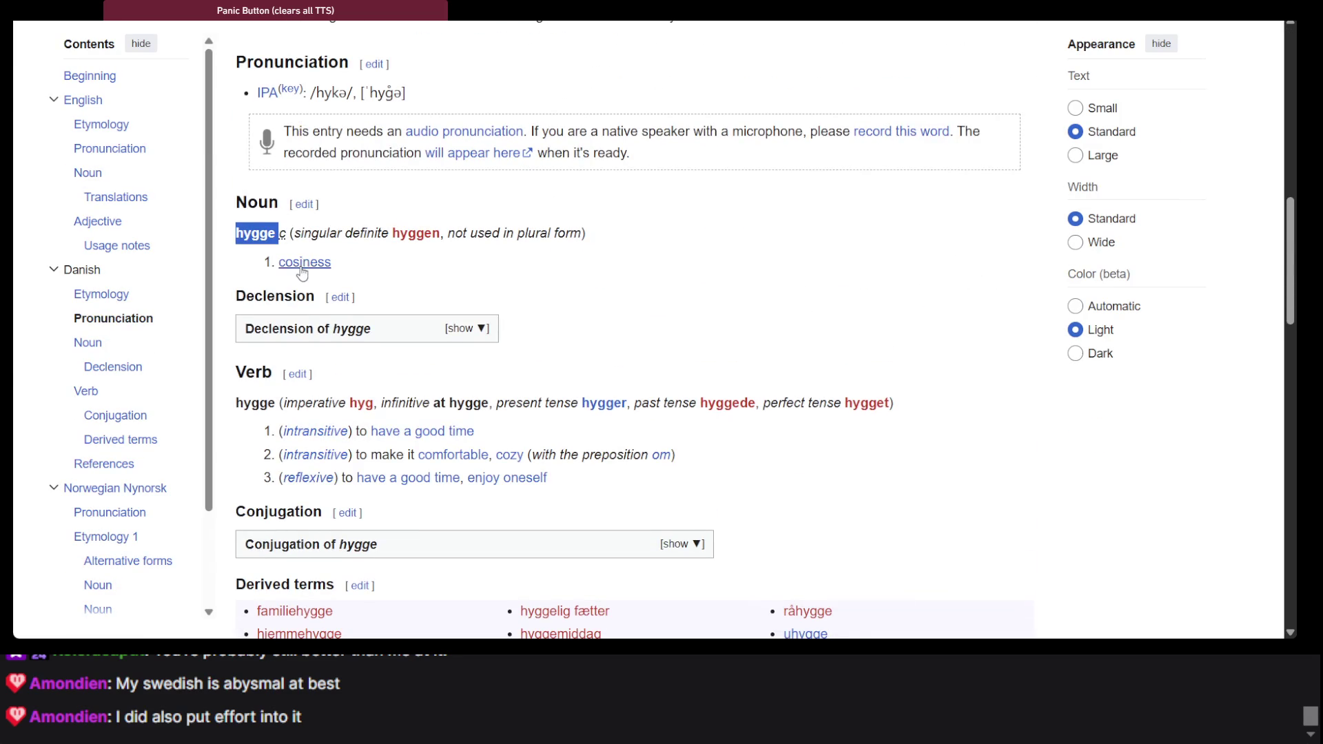
ctrl+scroll(298, 267, up, 3)
scroll(548, 331, up, 2)
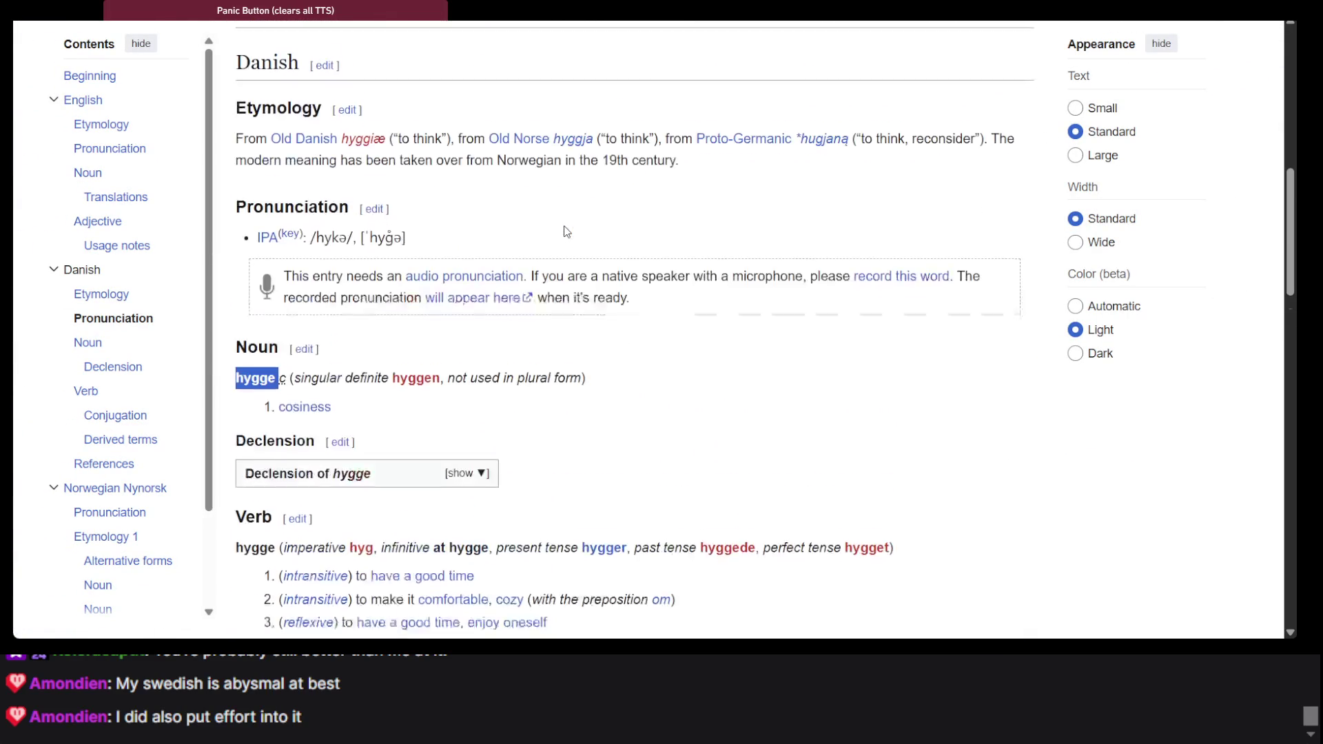
scroll(561, 236, down, 3)
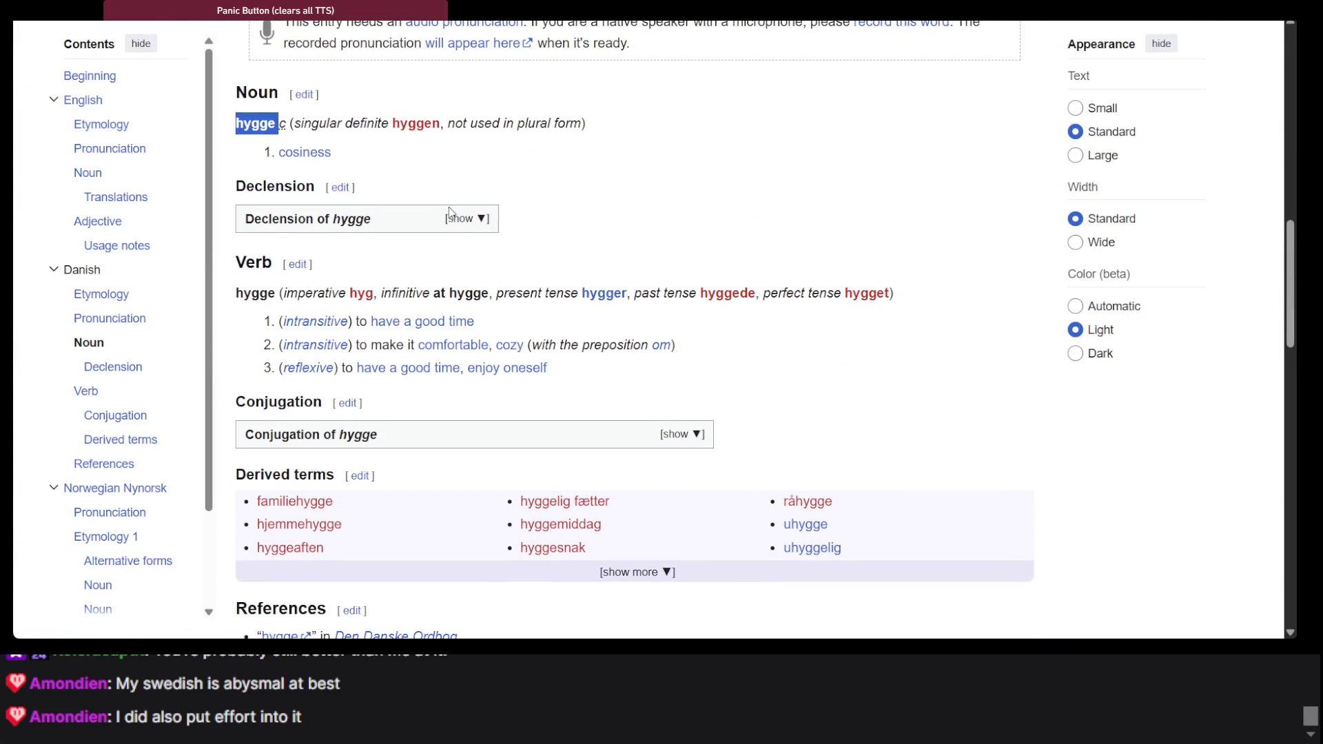
scroll(419, 350, down, 5)
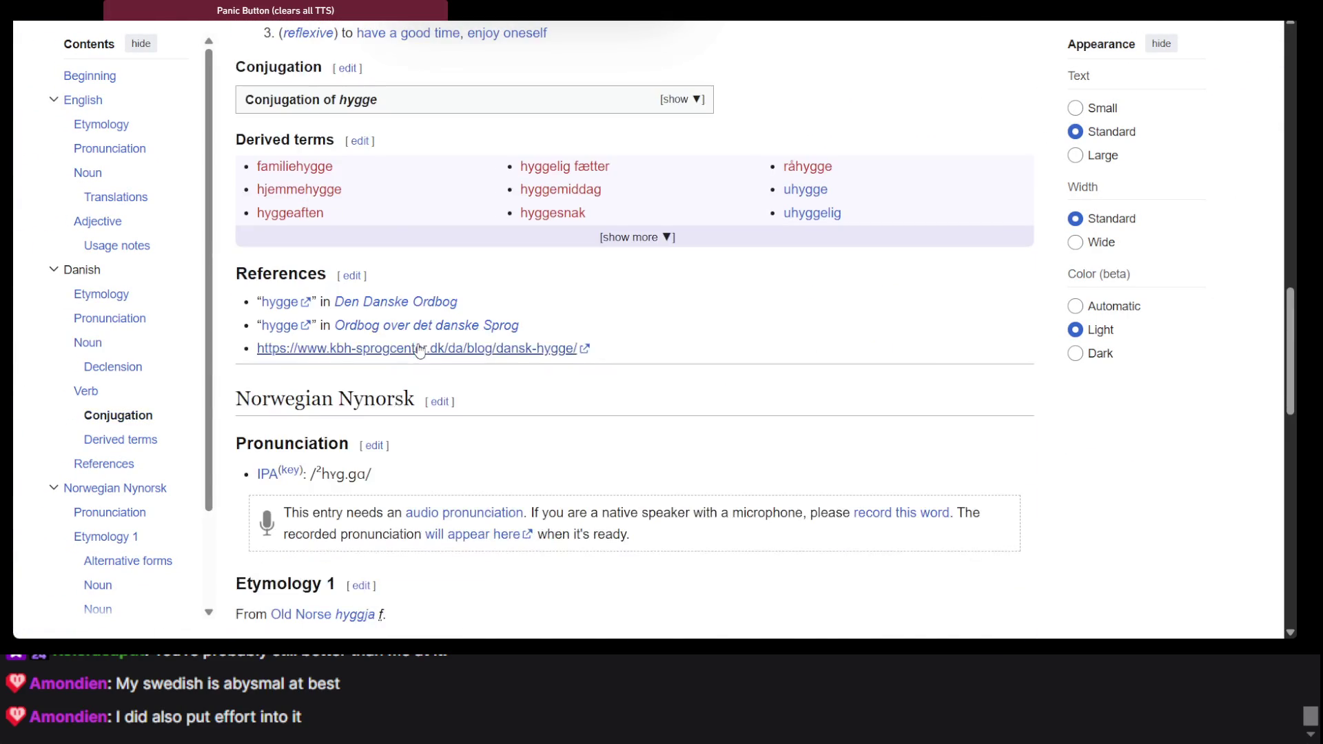
scroll(419, 350, up, 4)
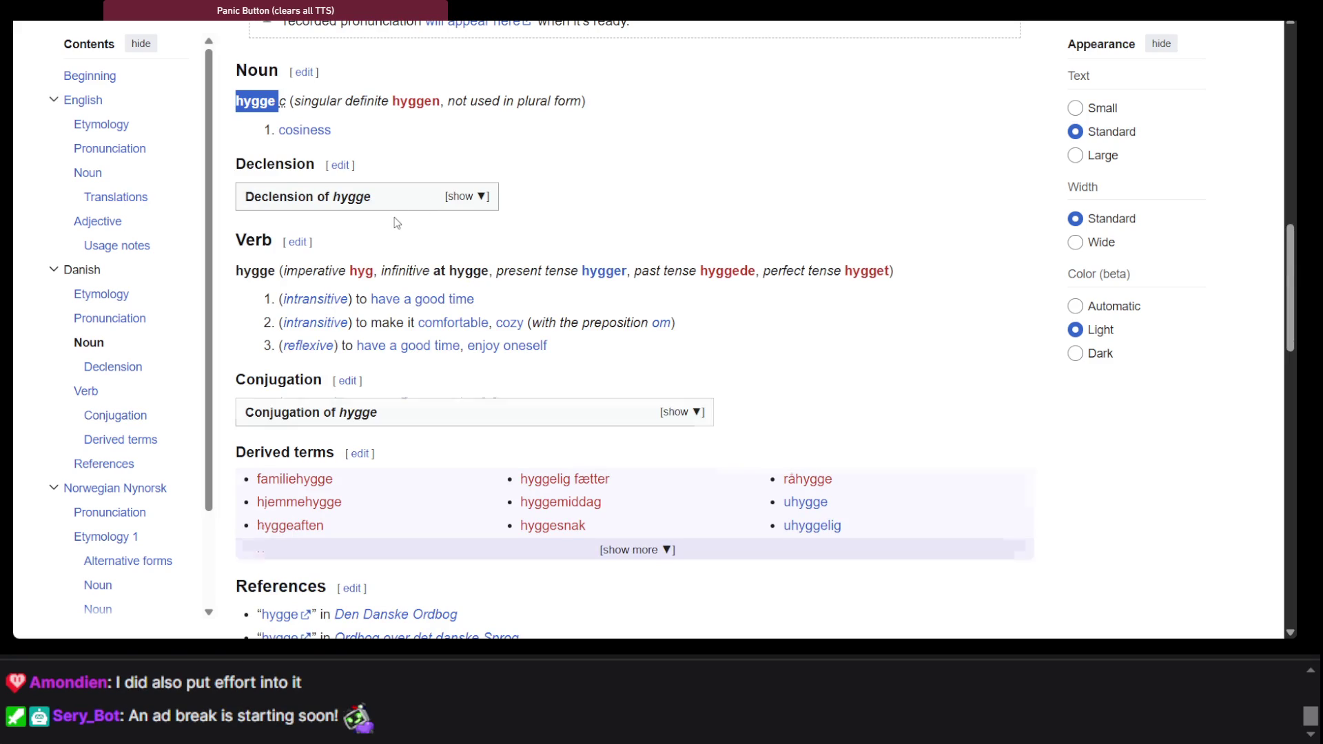
scroll(396, 221, up, 3)
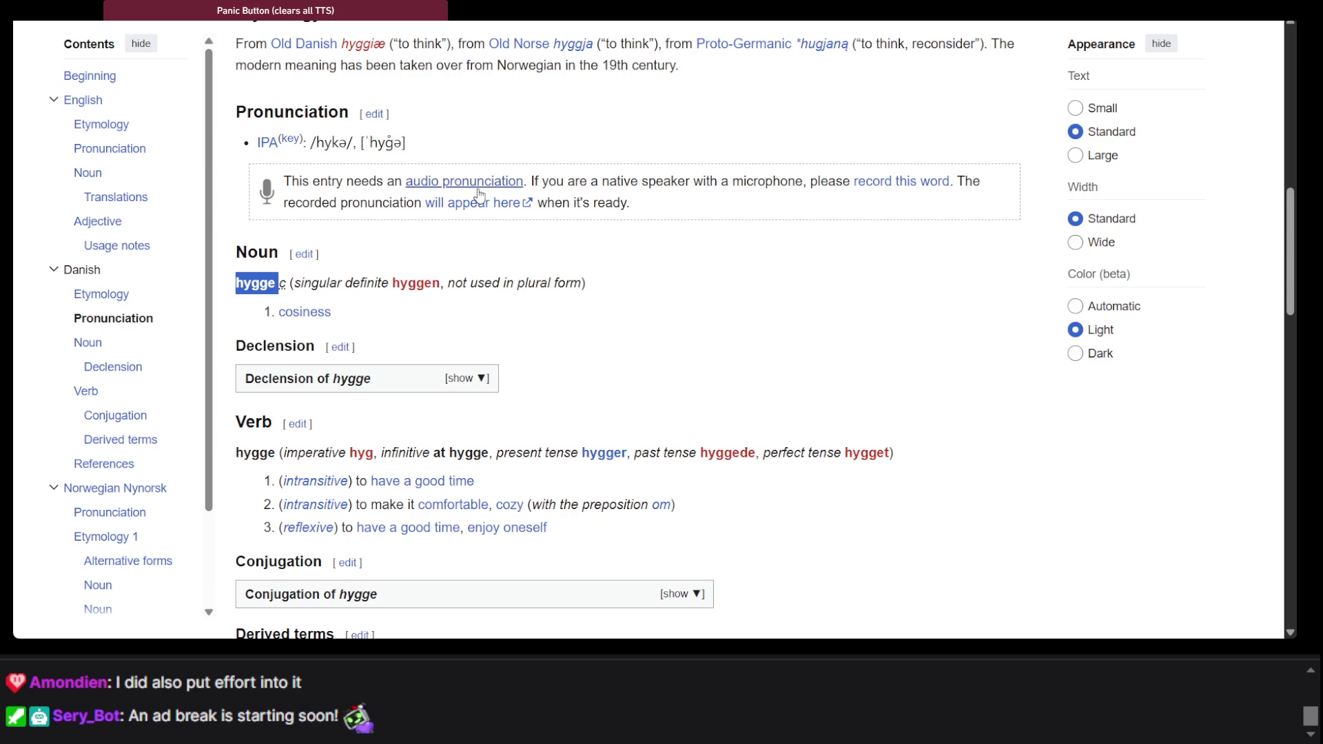
triple_click(256, 283)
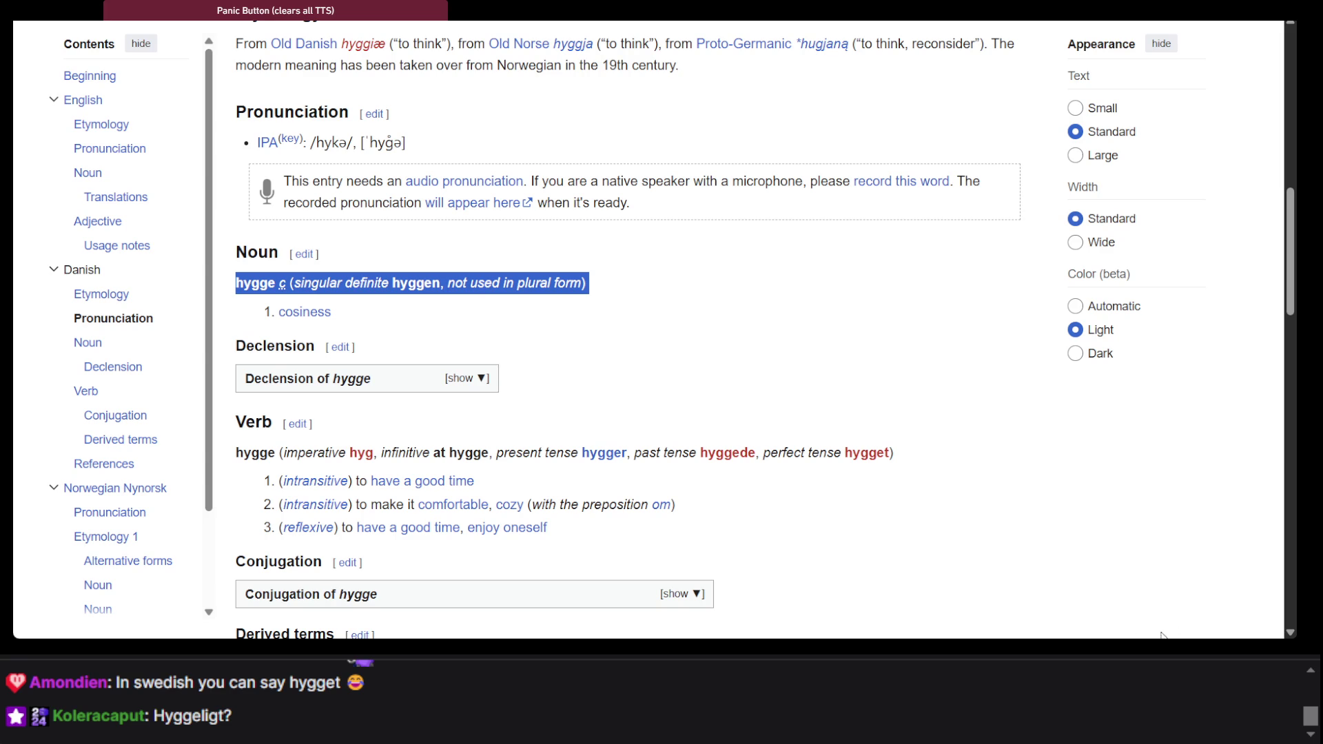
Return to the C# editor and place the caret on empty line 13
key(alt+Tab)
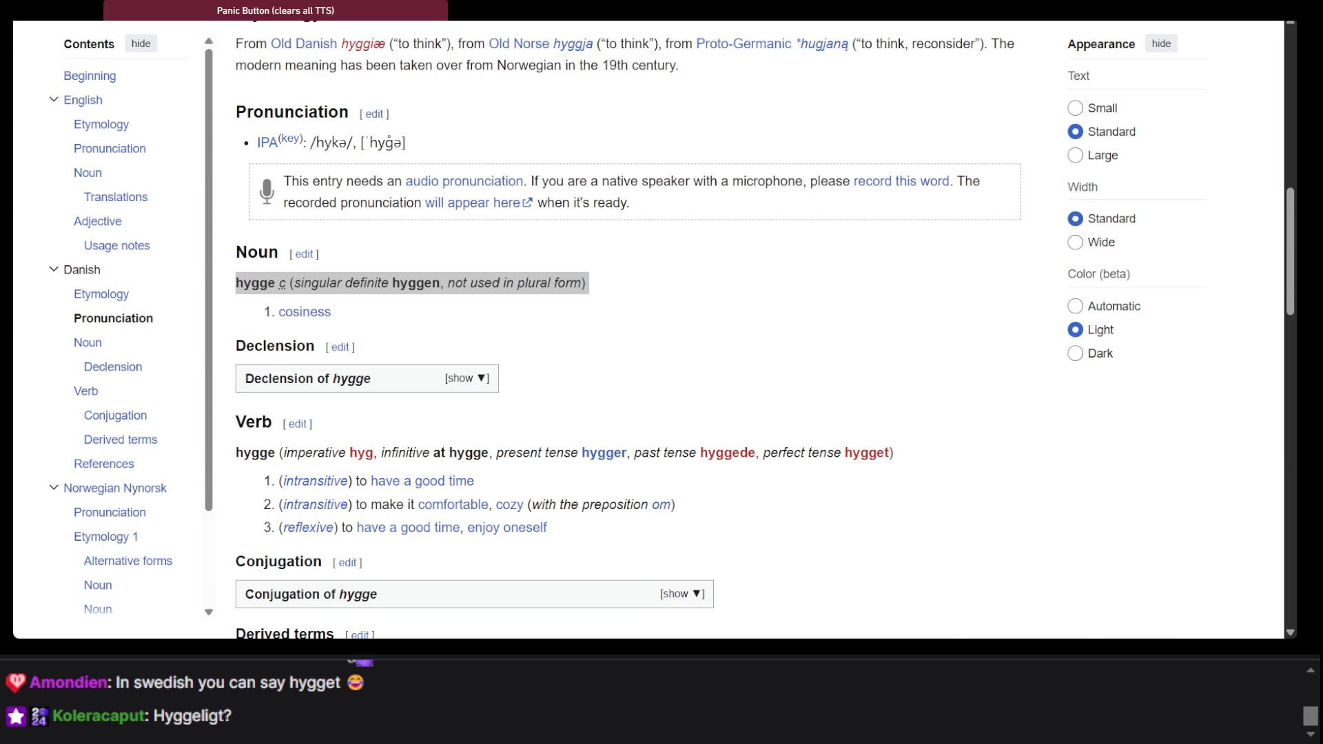
click(948, 381)
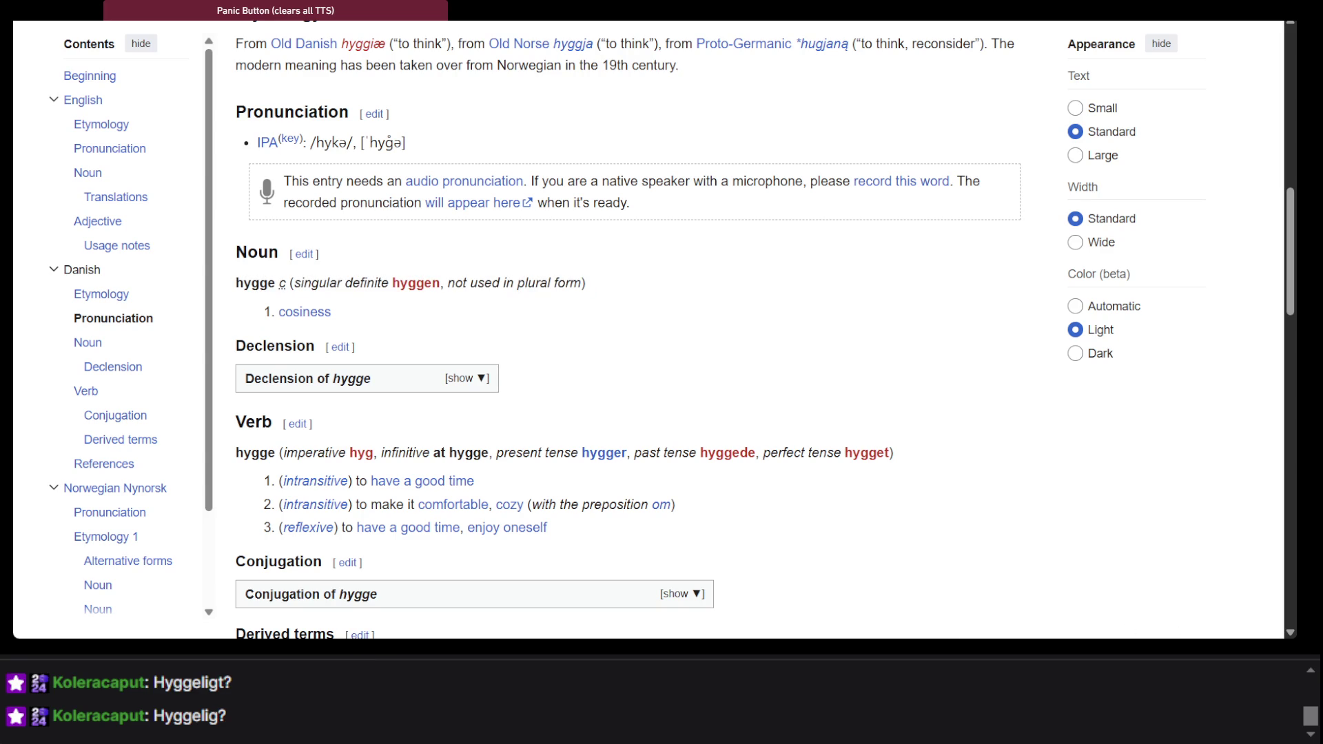
key(alt+Tab)
click(322, 180)
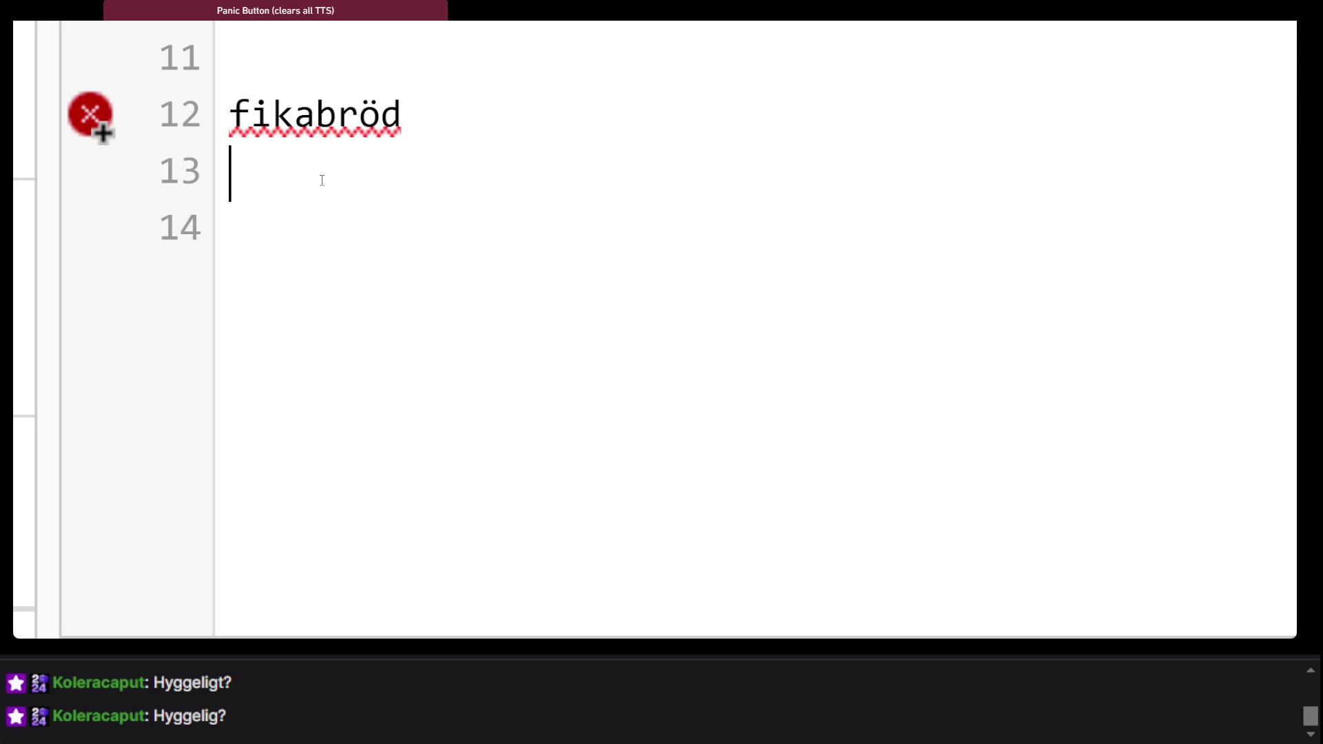
Add 'mysig- hyggelig' on line 13 below fikabröd and zoom the page out
text(mysig)
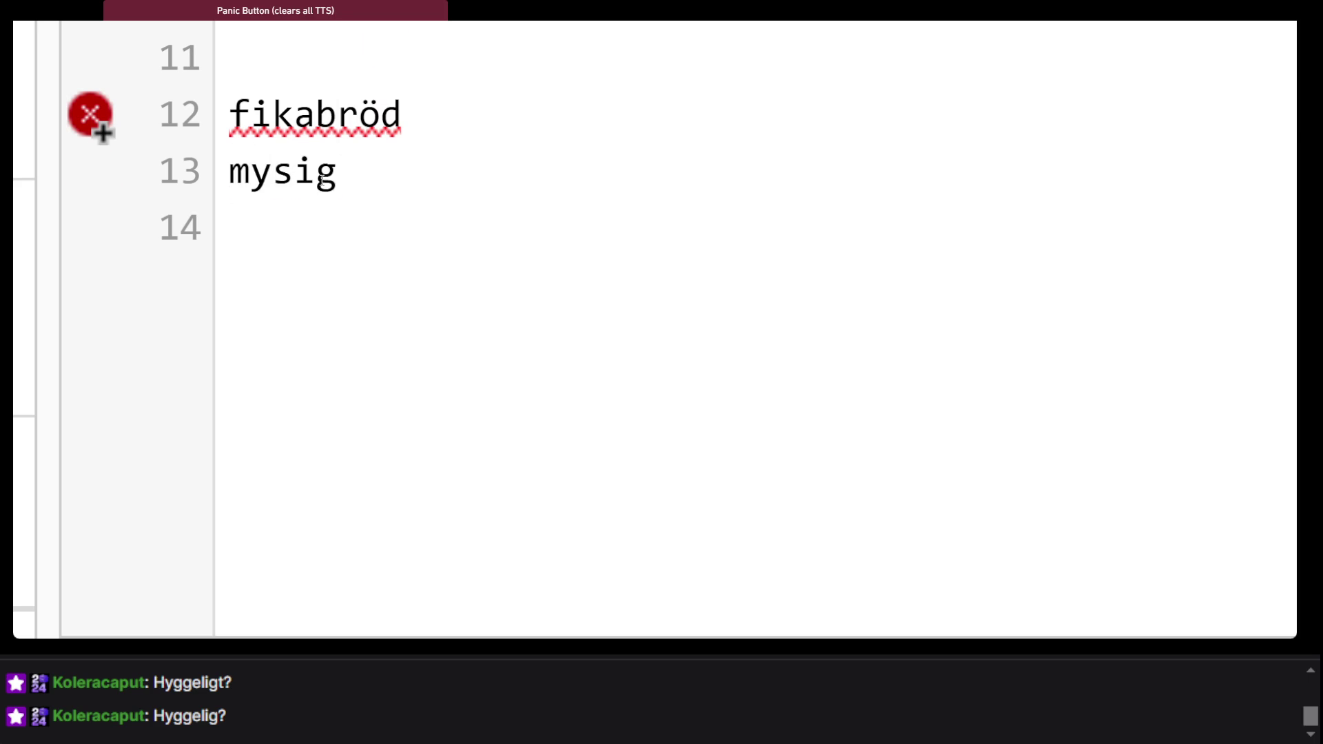
text( =)
key(BackSpace)
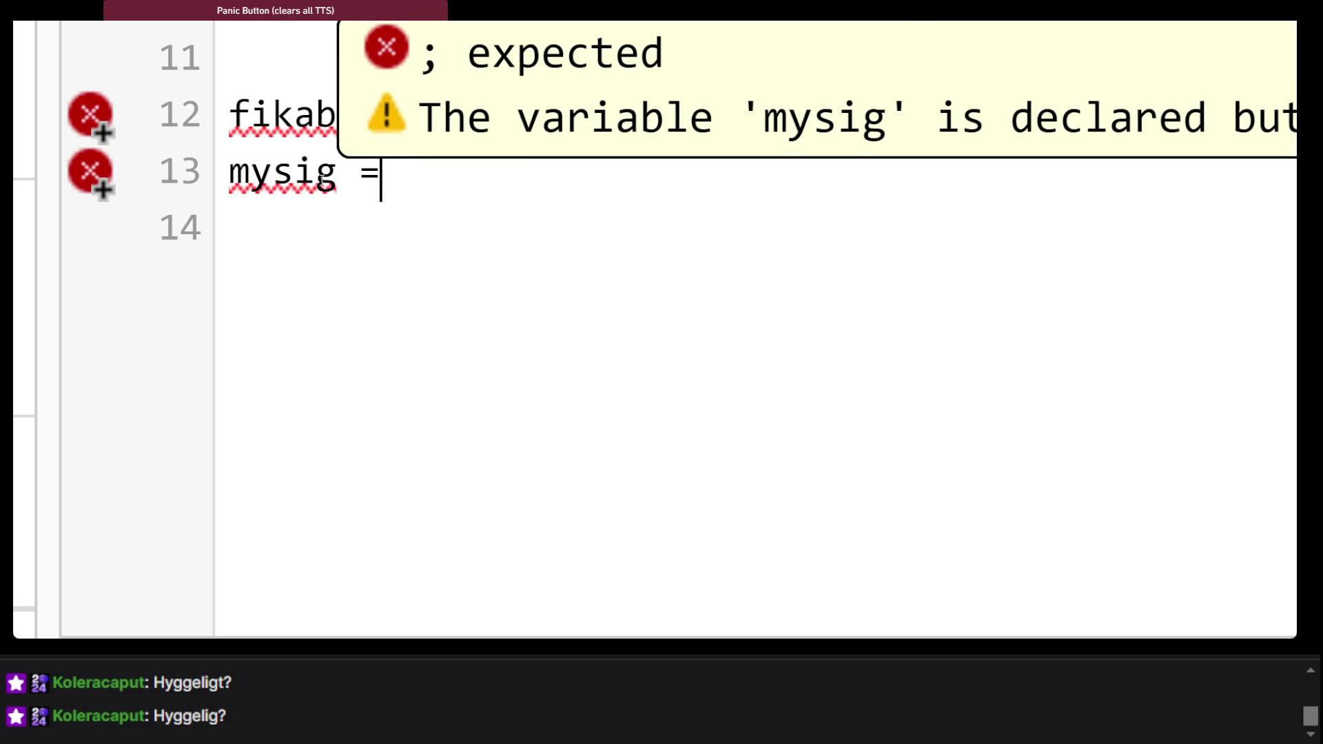
key(BackSpace)
key(BackSpace)
text(- )
text(hygg)
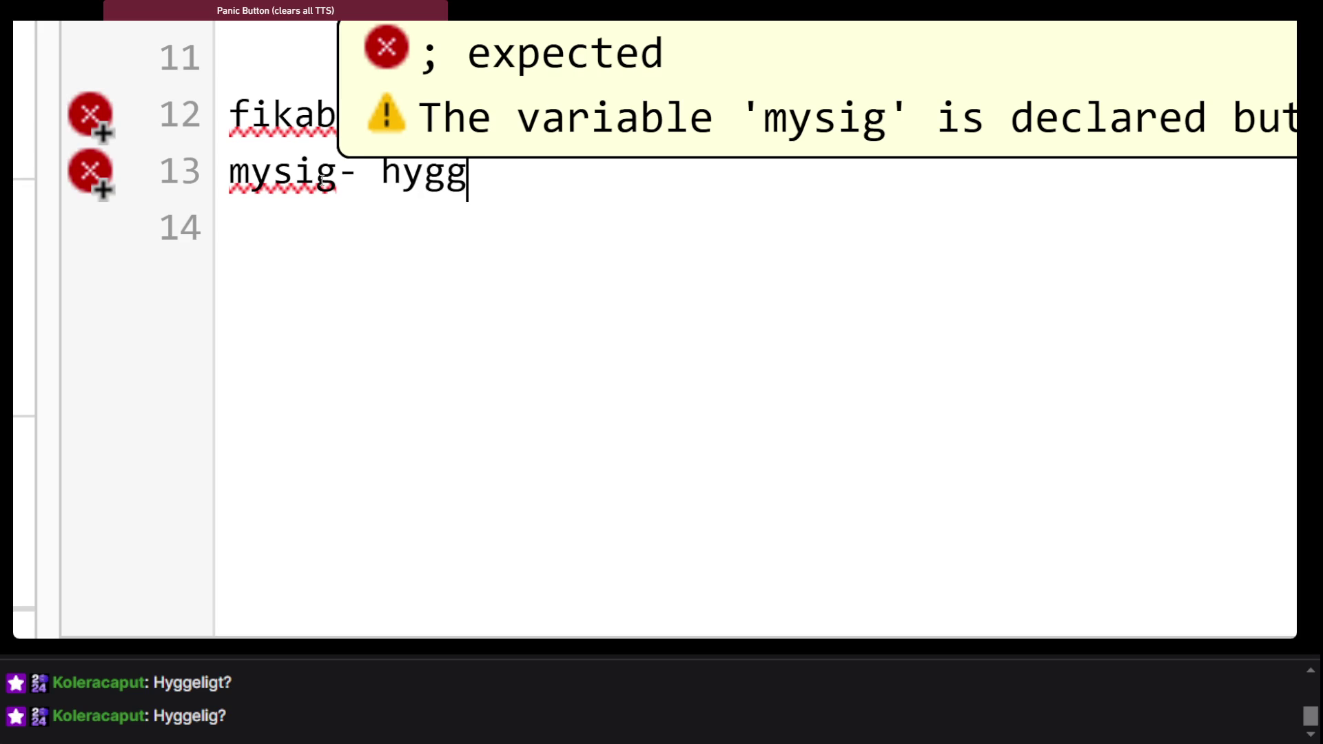
text(elig)
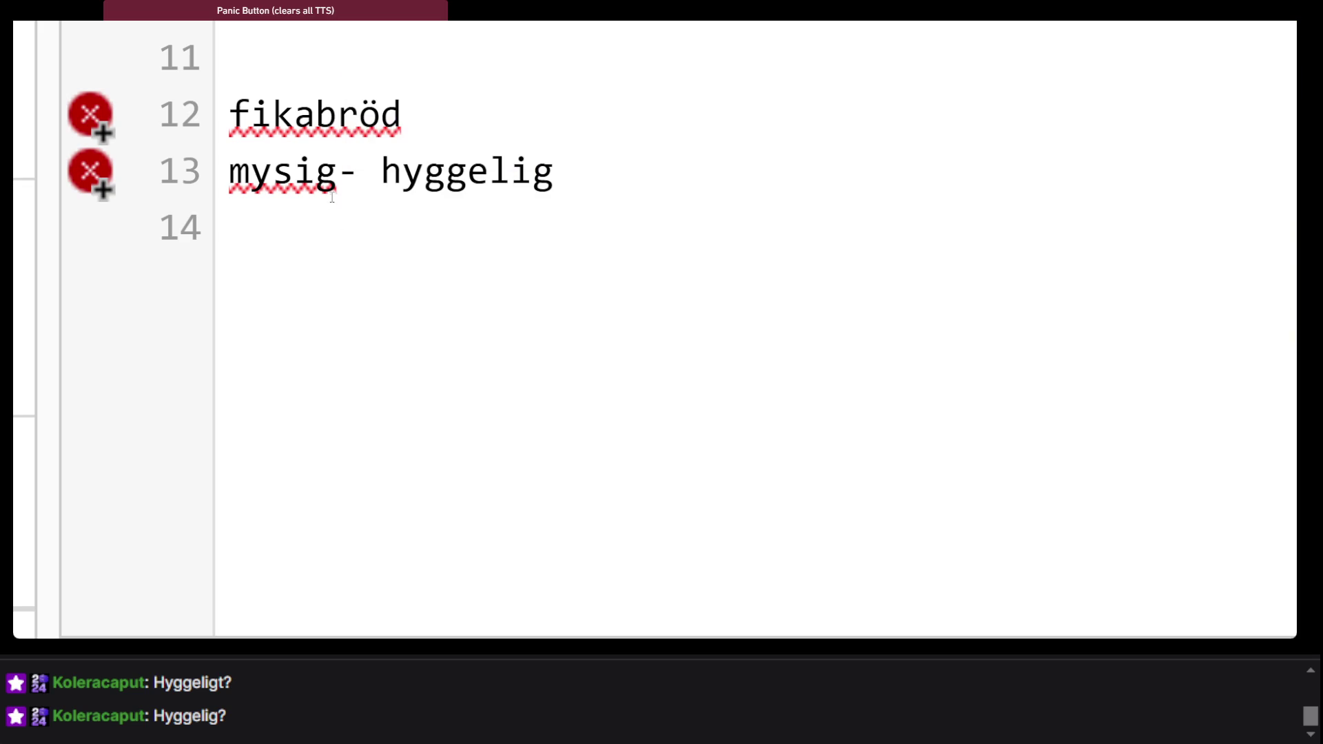
click(374, 172)
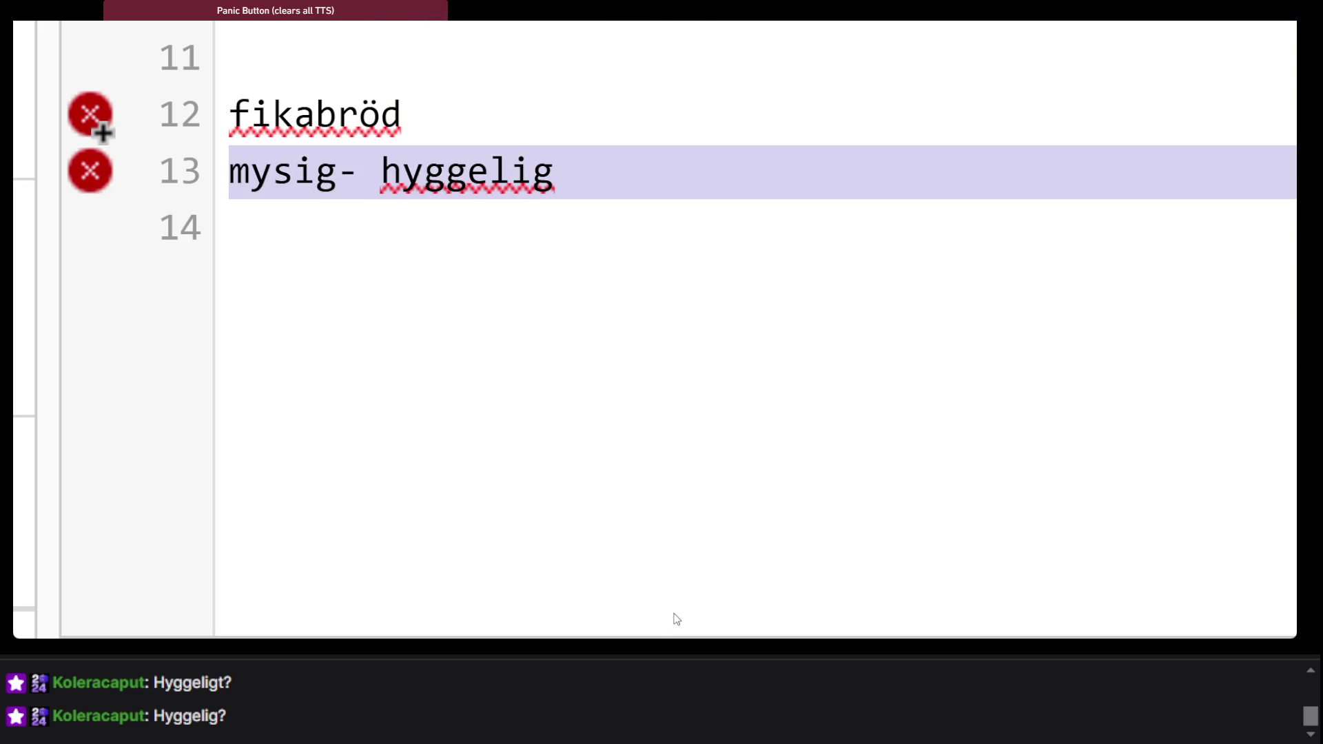
key(alt+Tab)
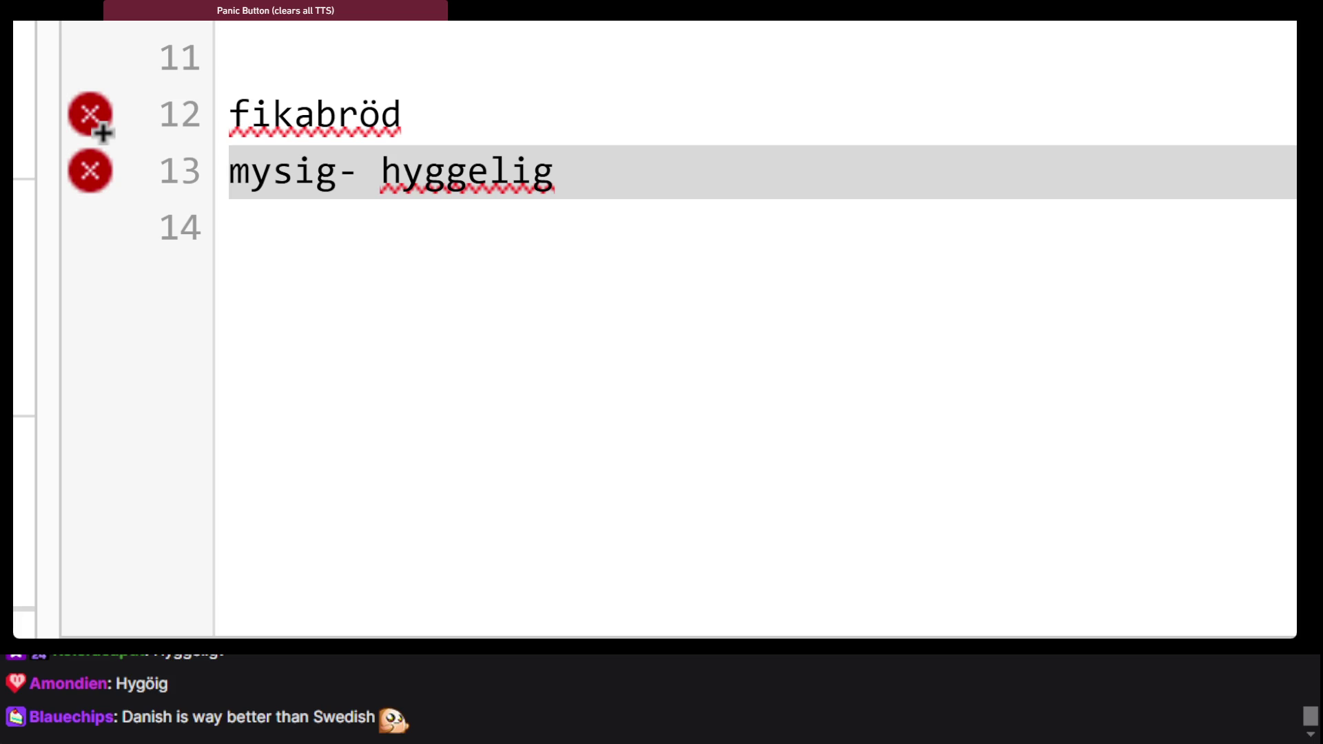
click(585, 257)
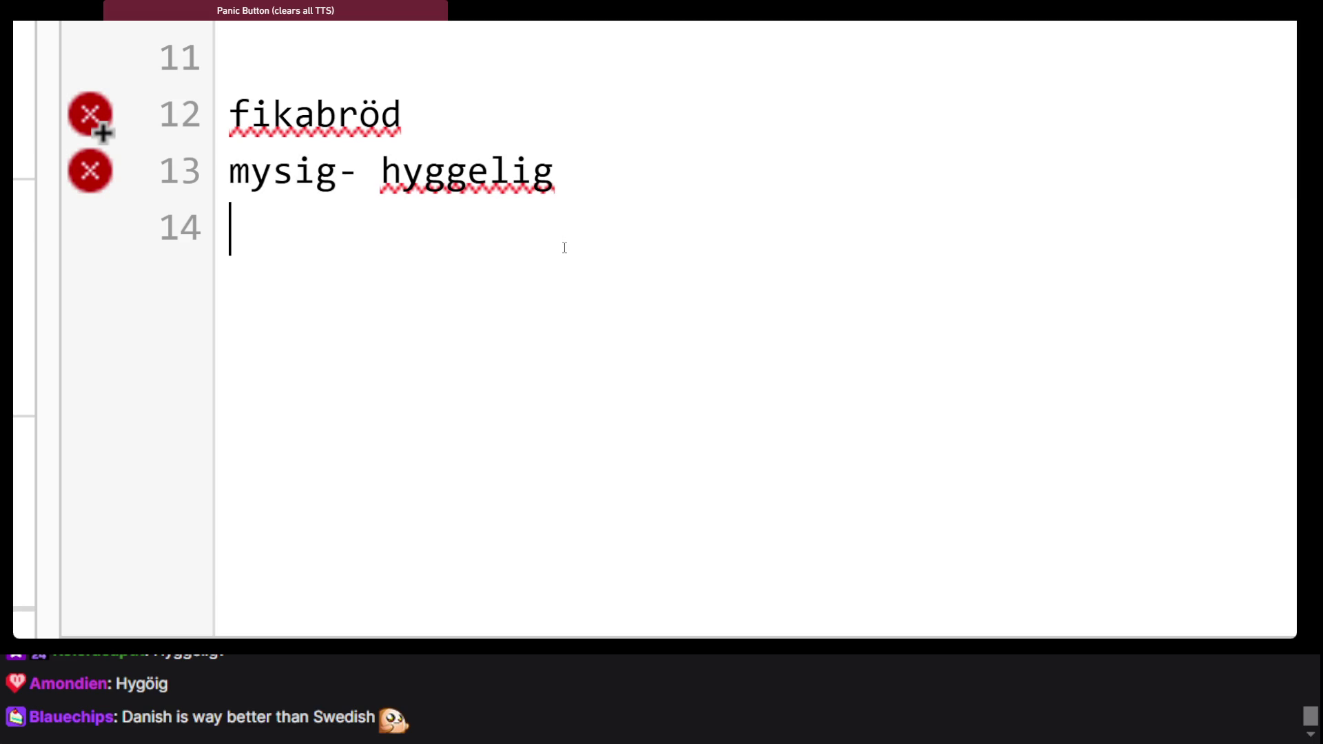
key(ctrl+minus)
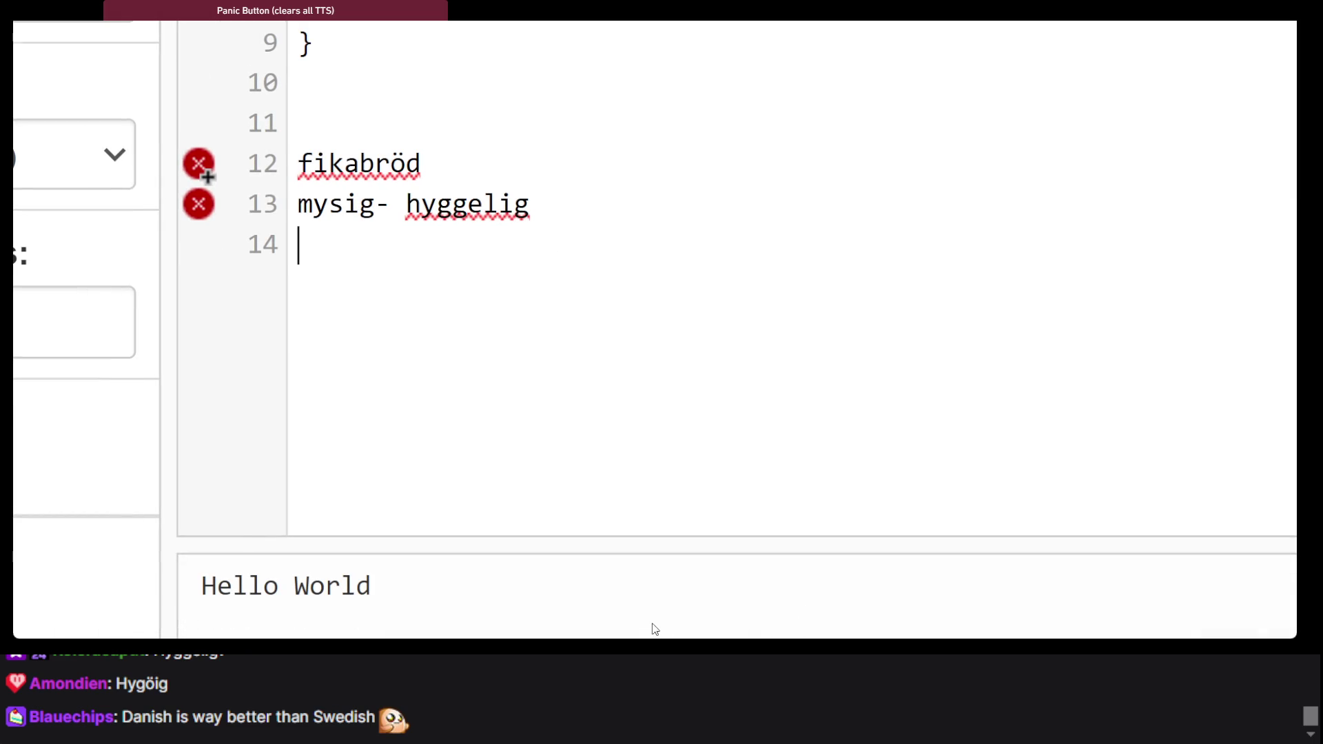
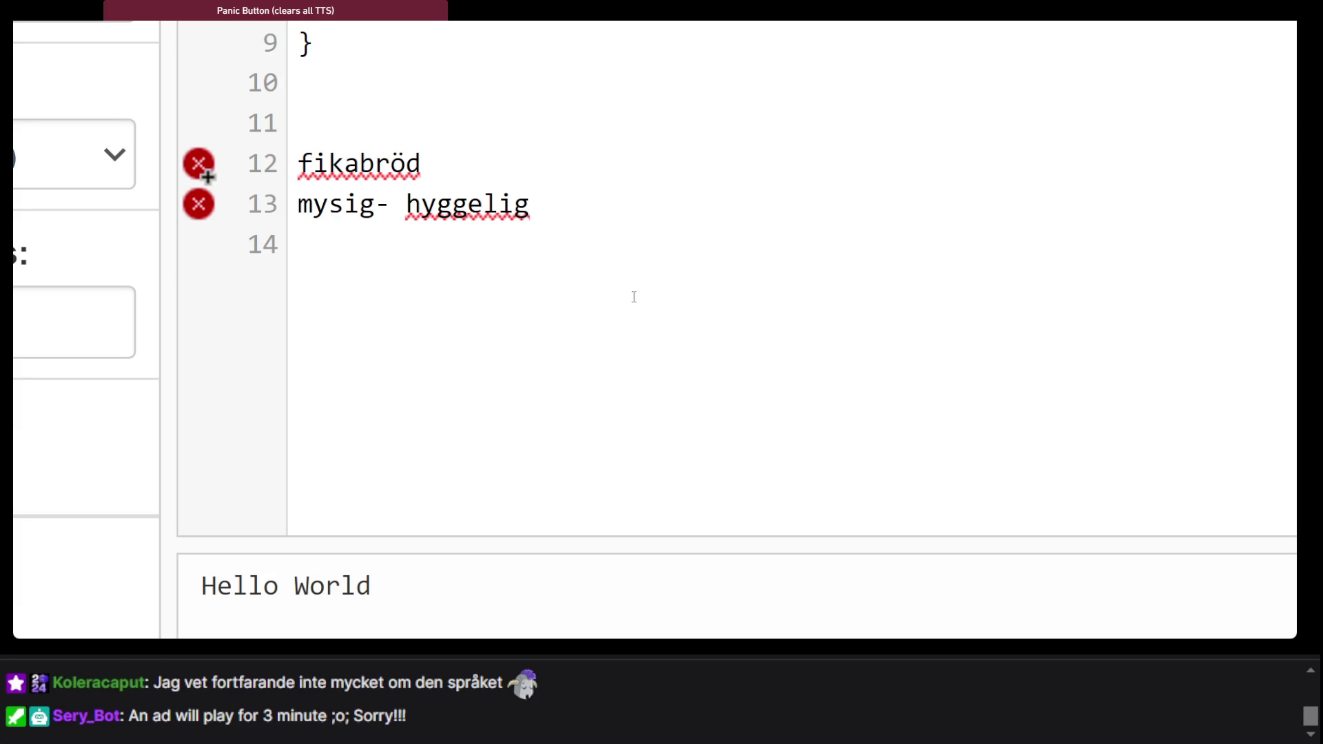
Search Wiktionary for måte and skim its entry
key(alt+Tab)
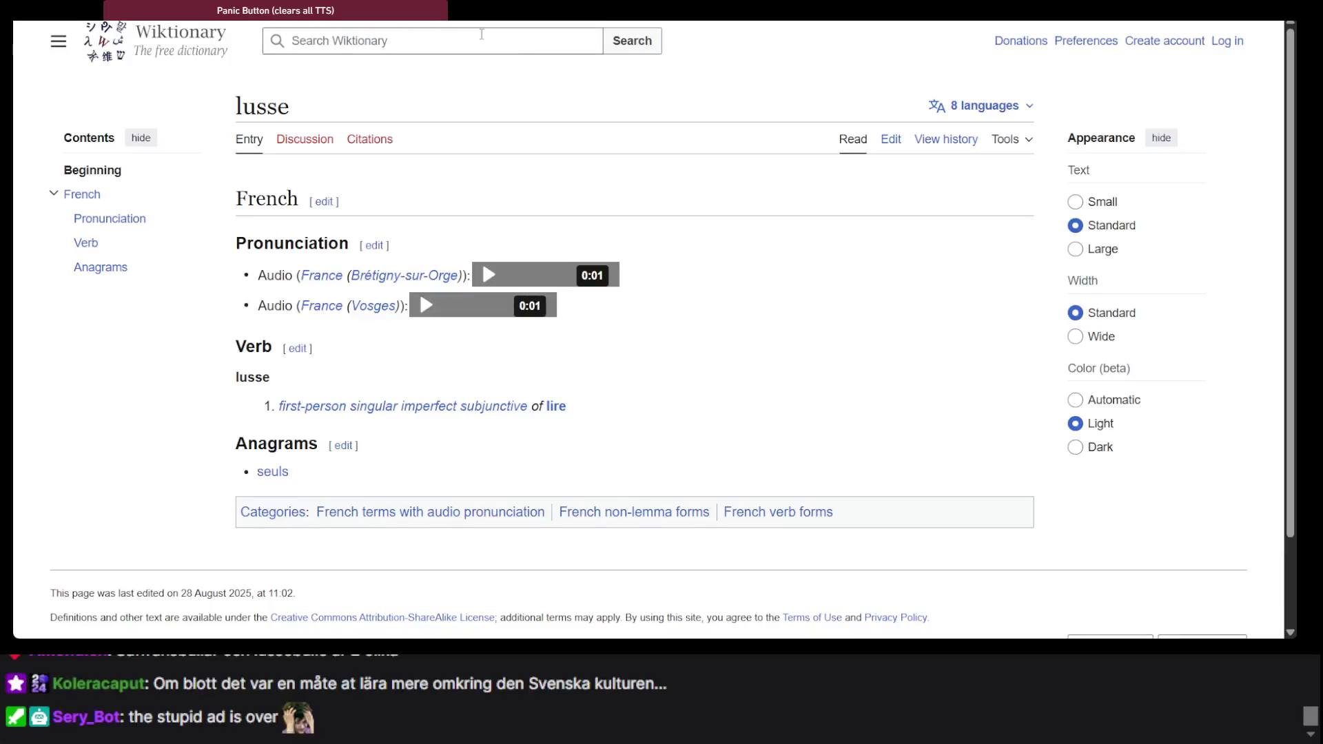
text(måte)
key(Return)
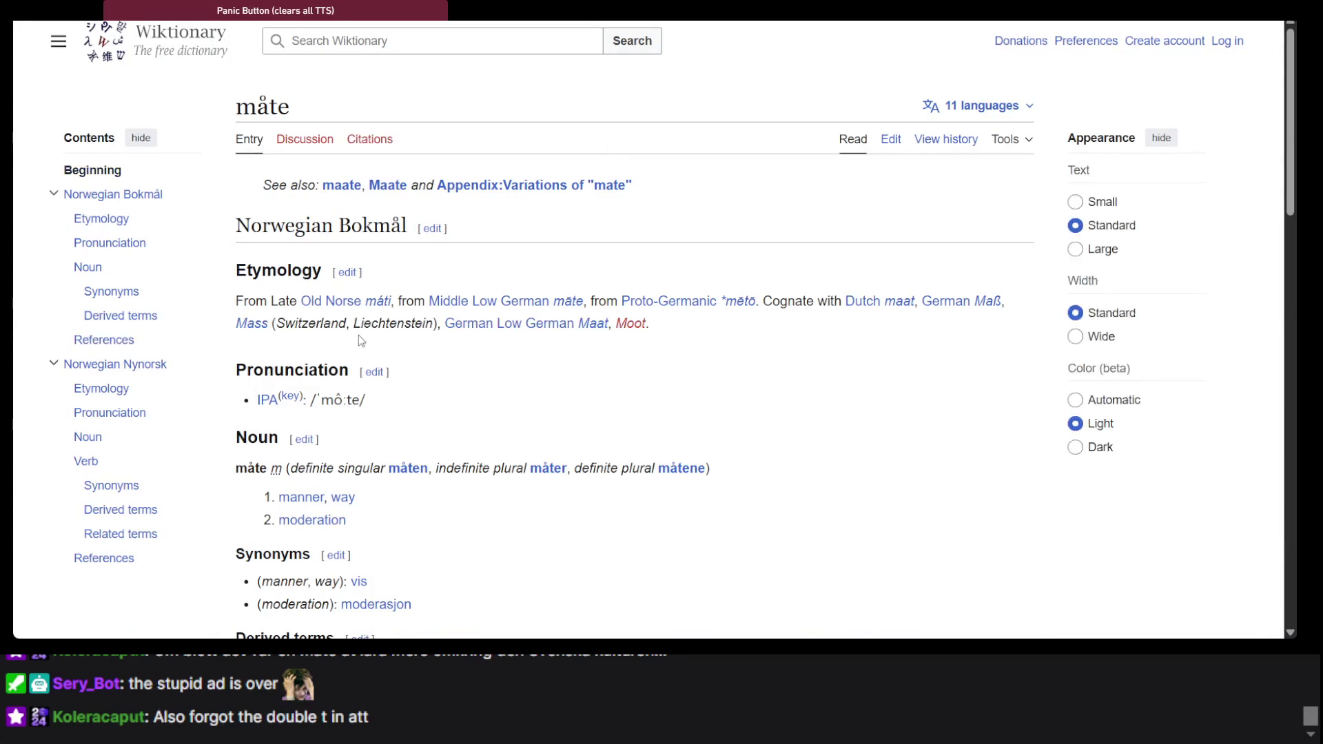
scroll(359, 335, down, 5)
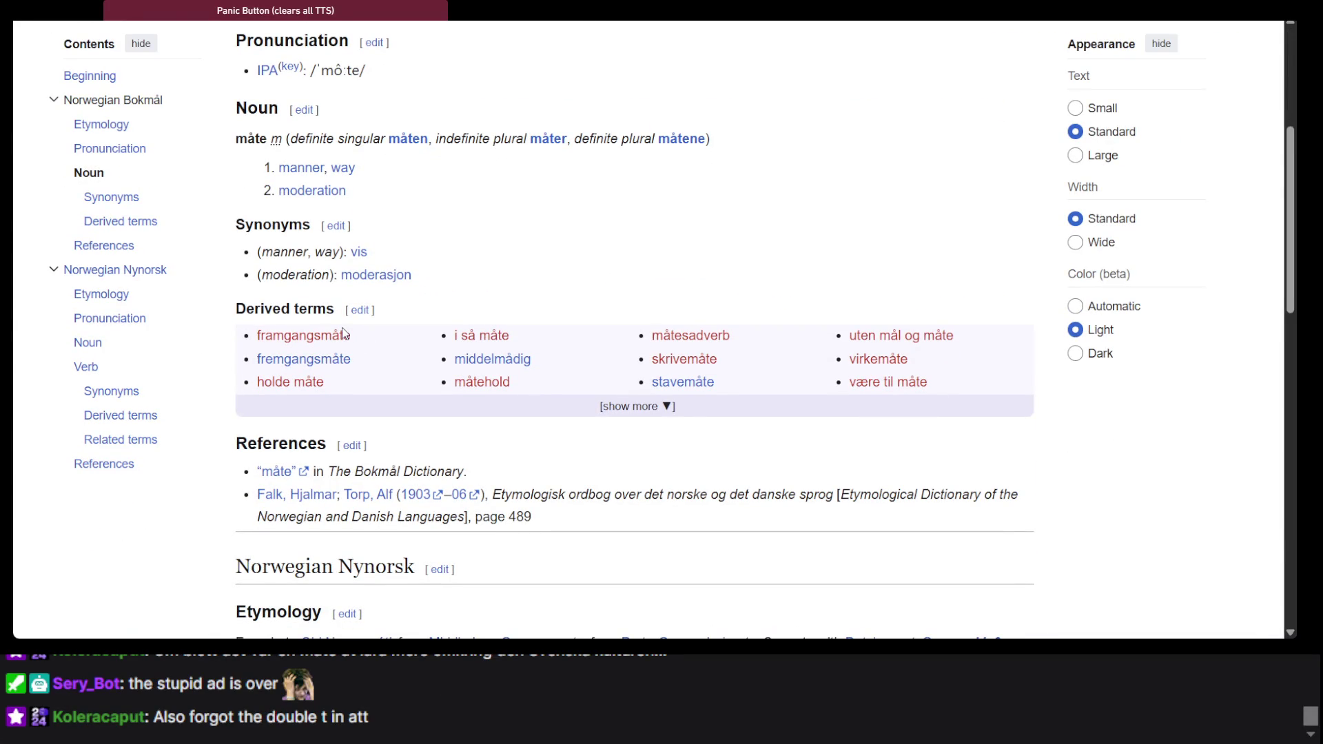
scroll(423, 212, down, 15)
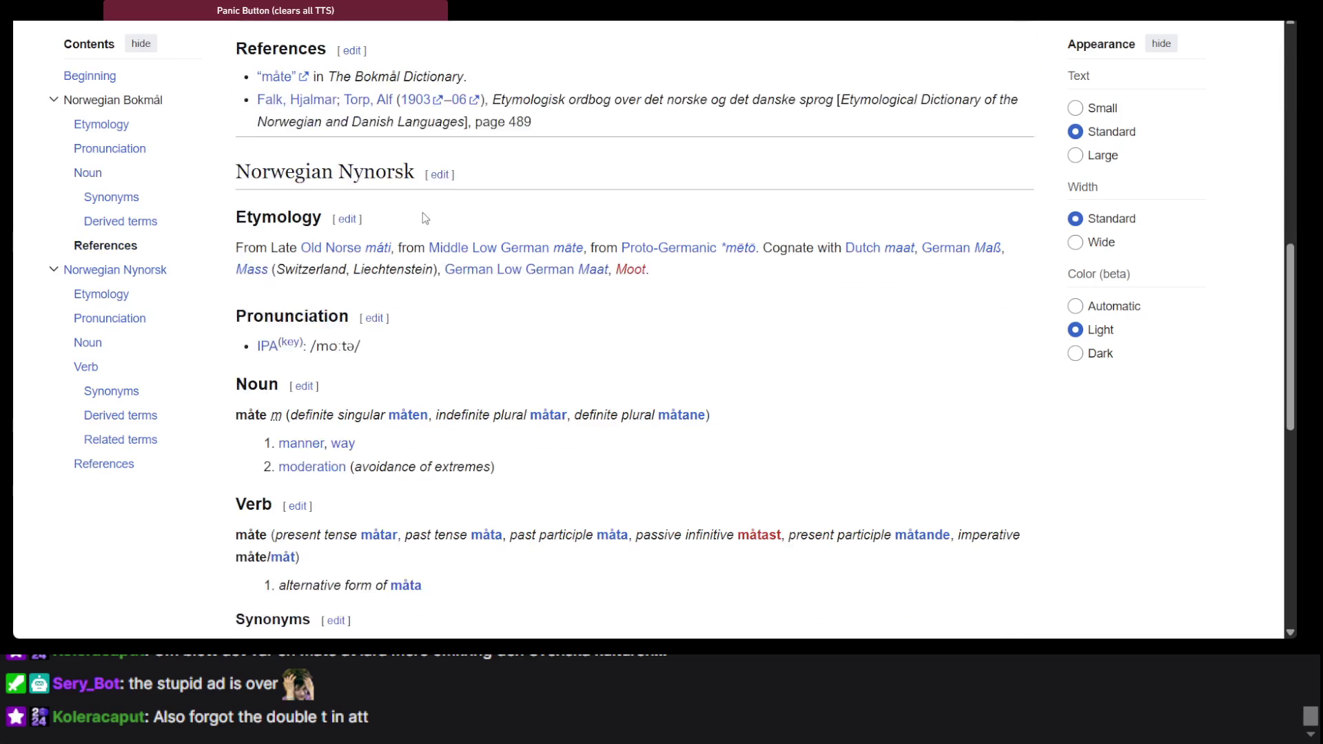
scroll(423, 212, up, 20)
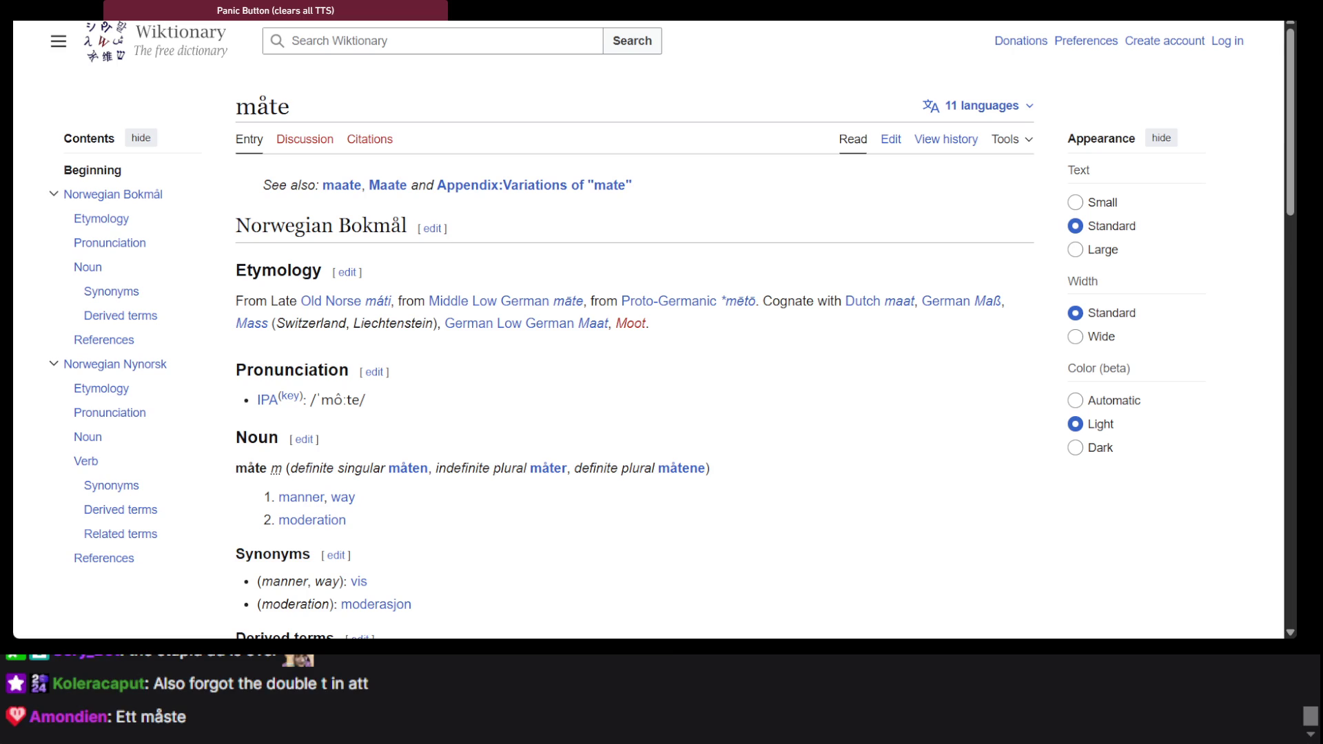
Look up the Swedish entry for måste and read it down to References
click(382, 41)
text(måste)
key(Return)
scroll(471, 246, down, 5)
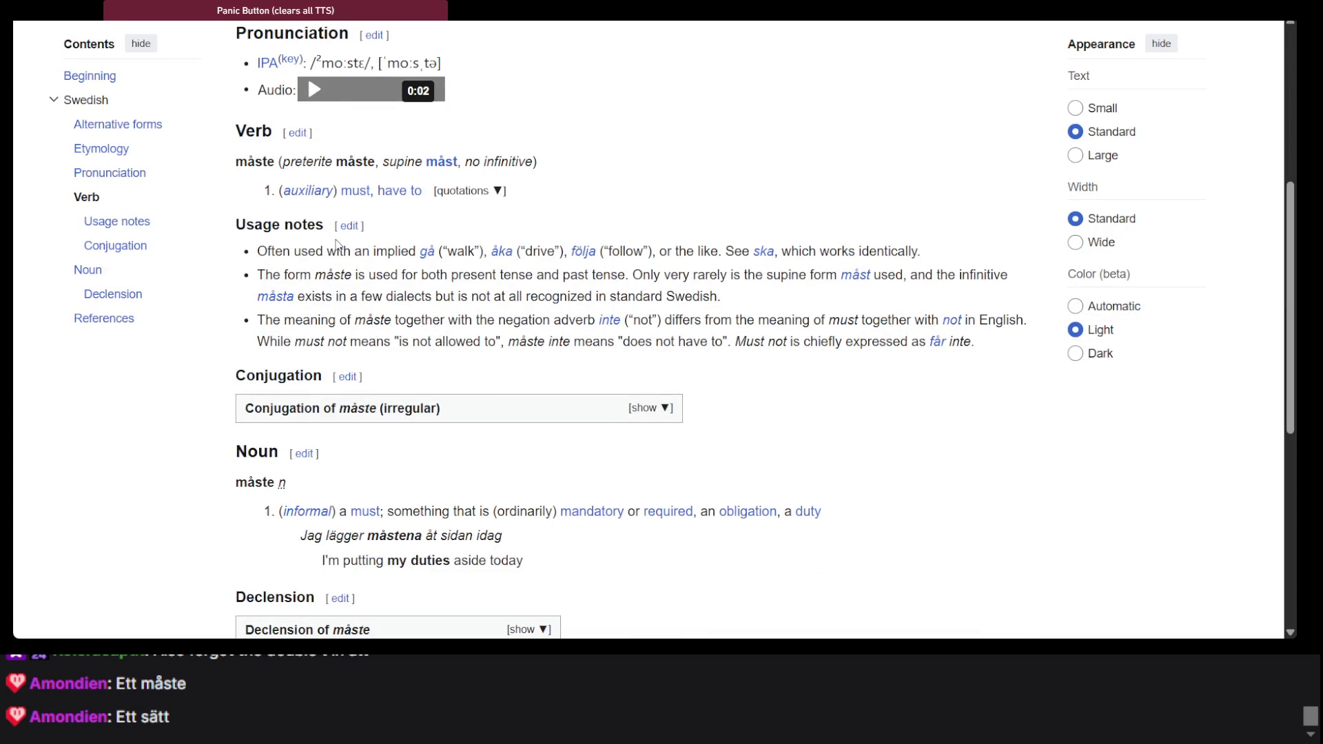
scroll(308, 318, down, 5)
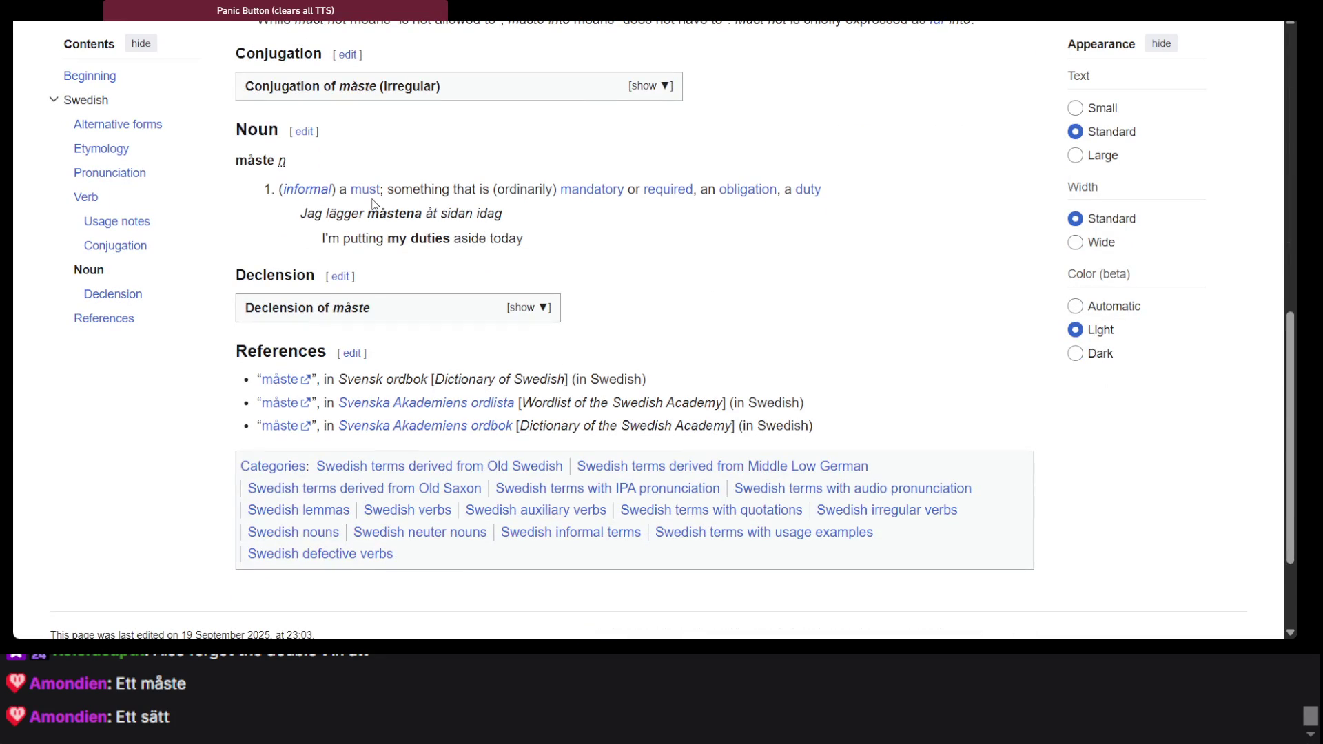
key(alt+Tab)
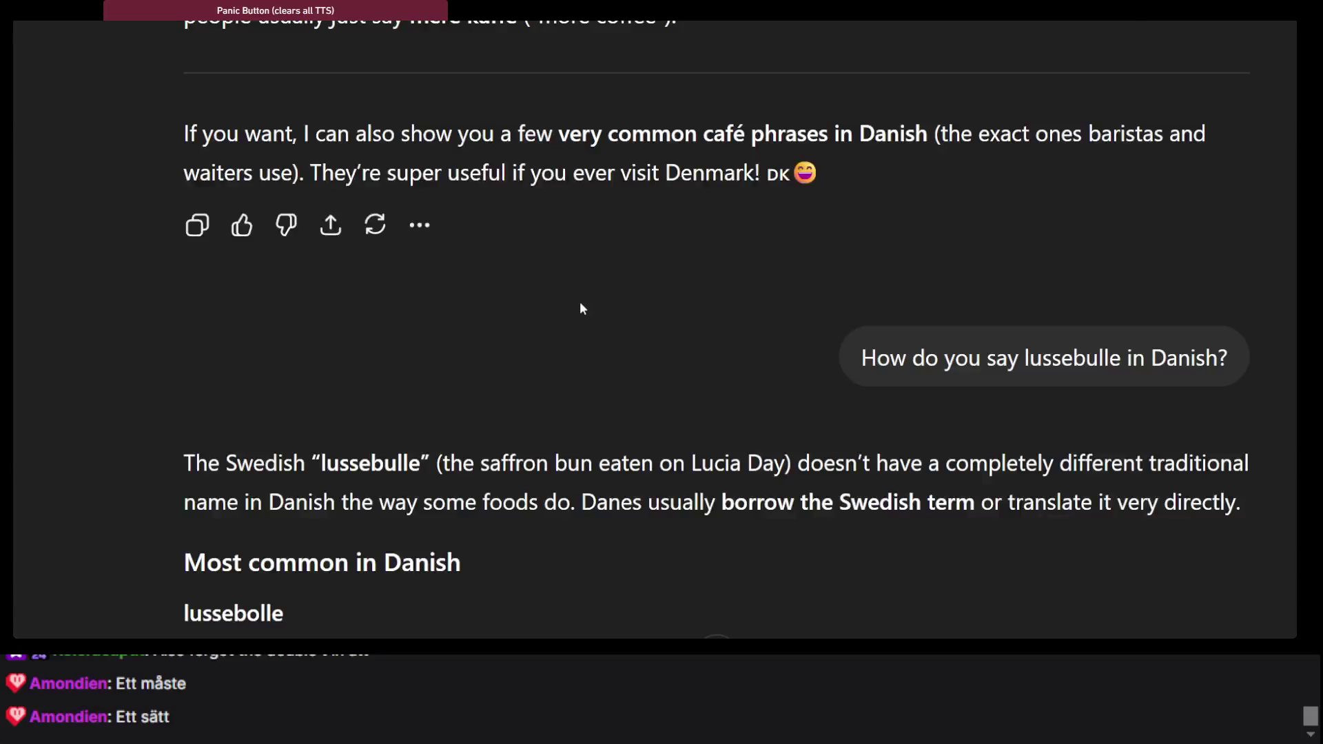
Bring up ChatGPT's answer giving lussebolle as the Danish for lussebulle
key(alt+Tab)
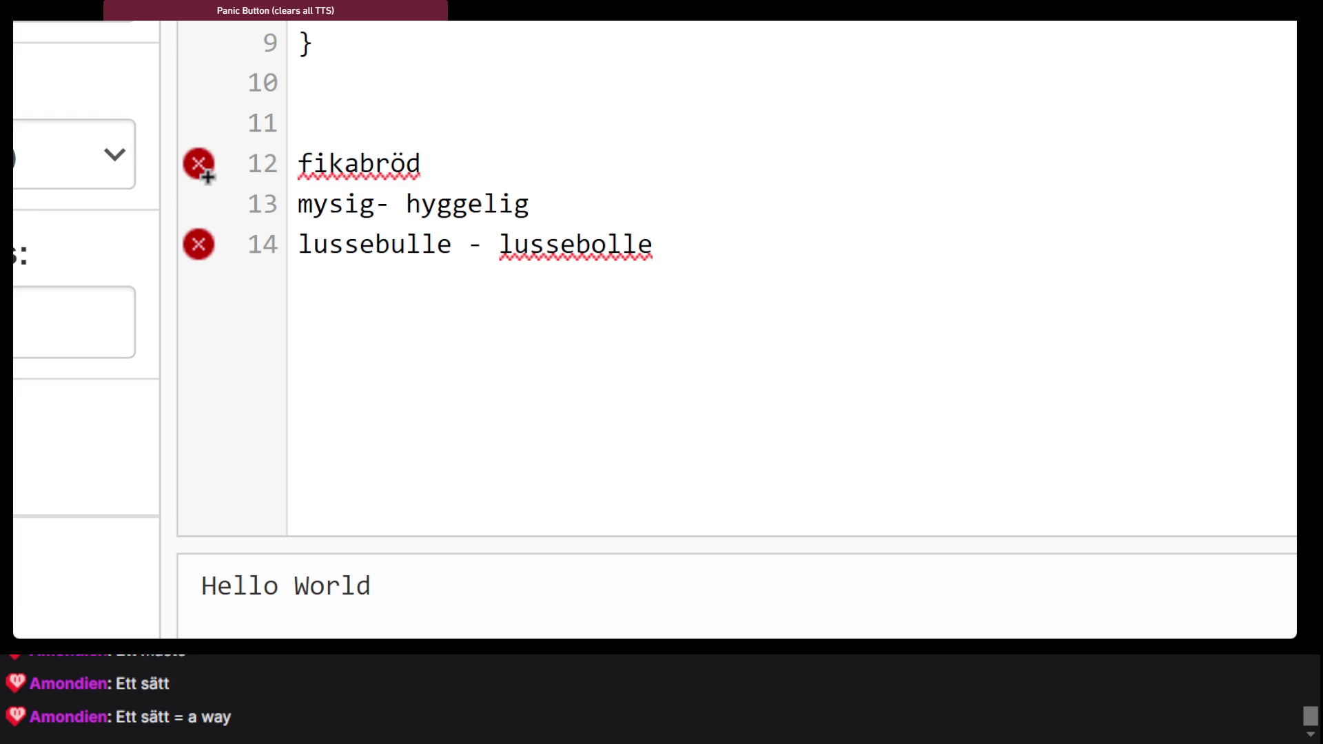
Search ordnet.dk for dammsugare, follow its synonym punschrulle and select that headword
key(alt+Tab)
text(dammsugare)
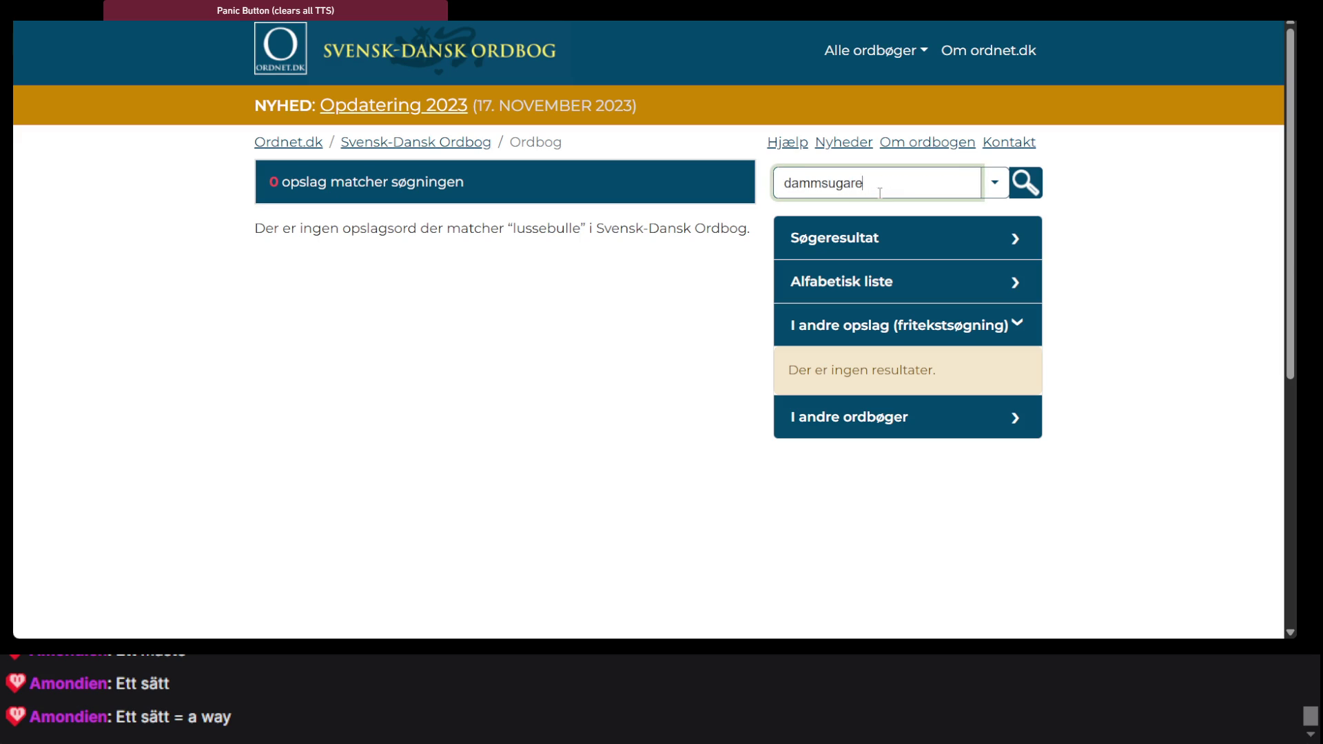
key(Return)
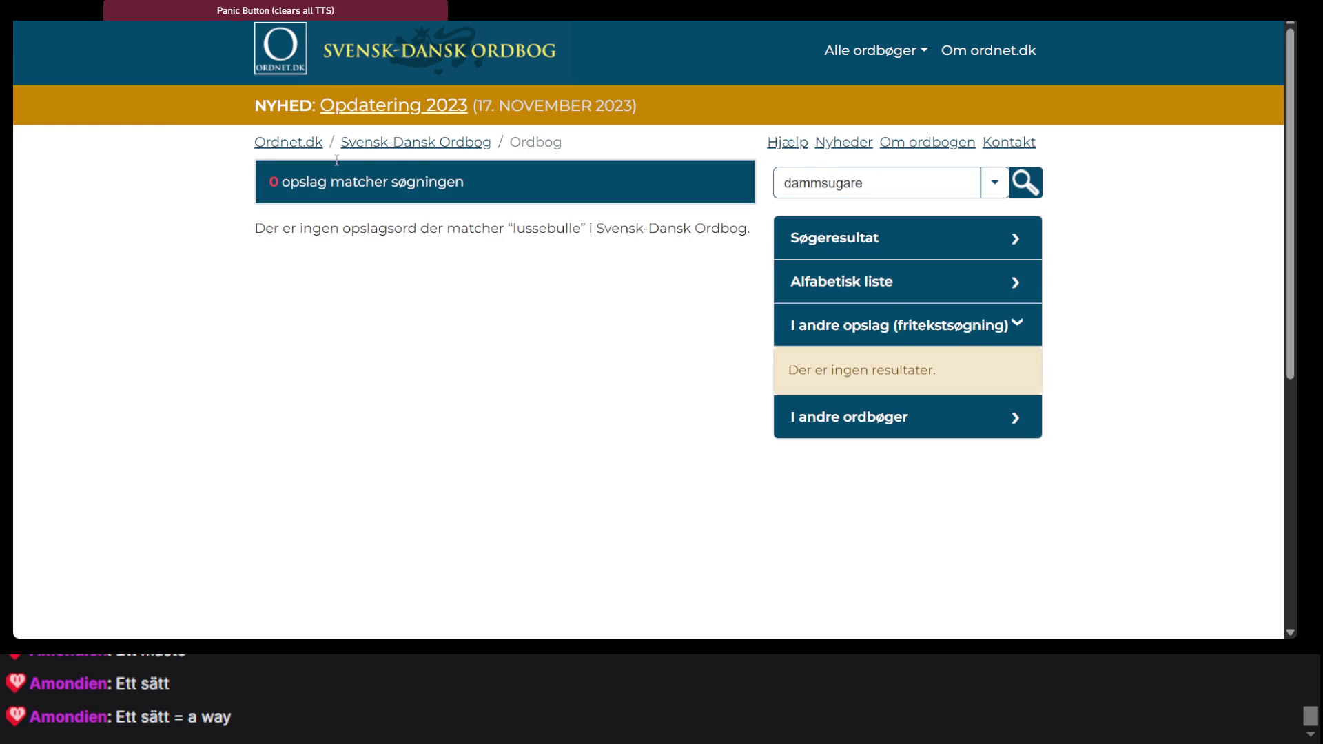
click(1034, 180)
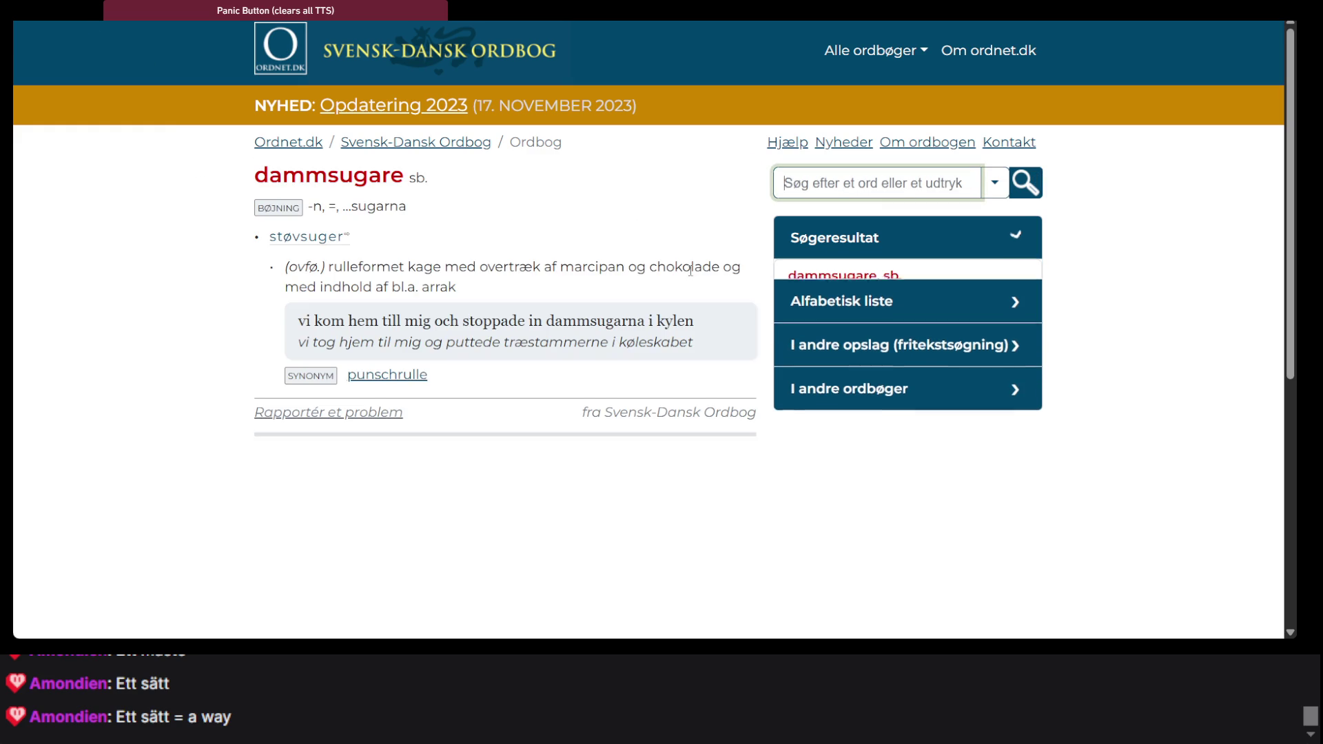
click(408, 386)
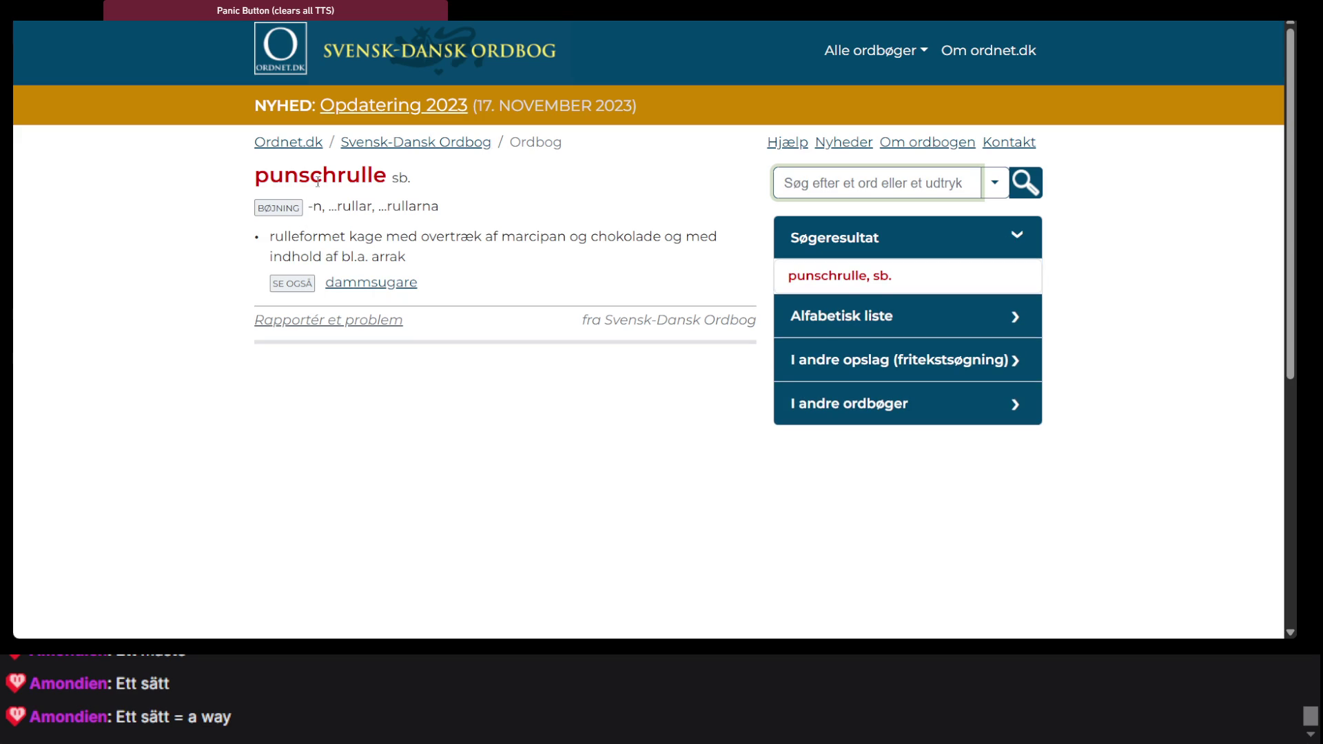
triple_click(318, 180)
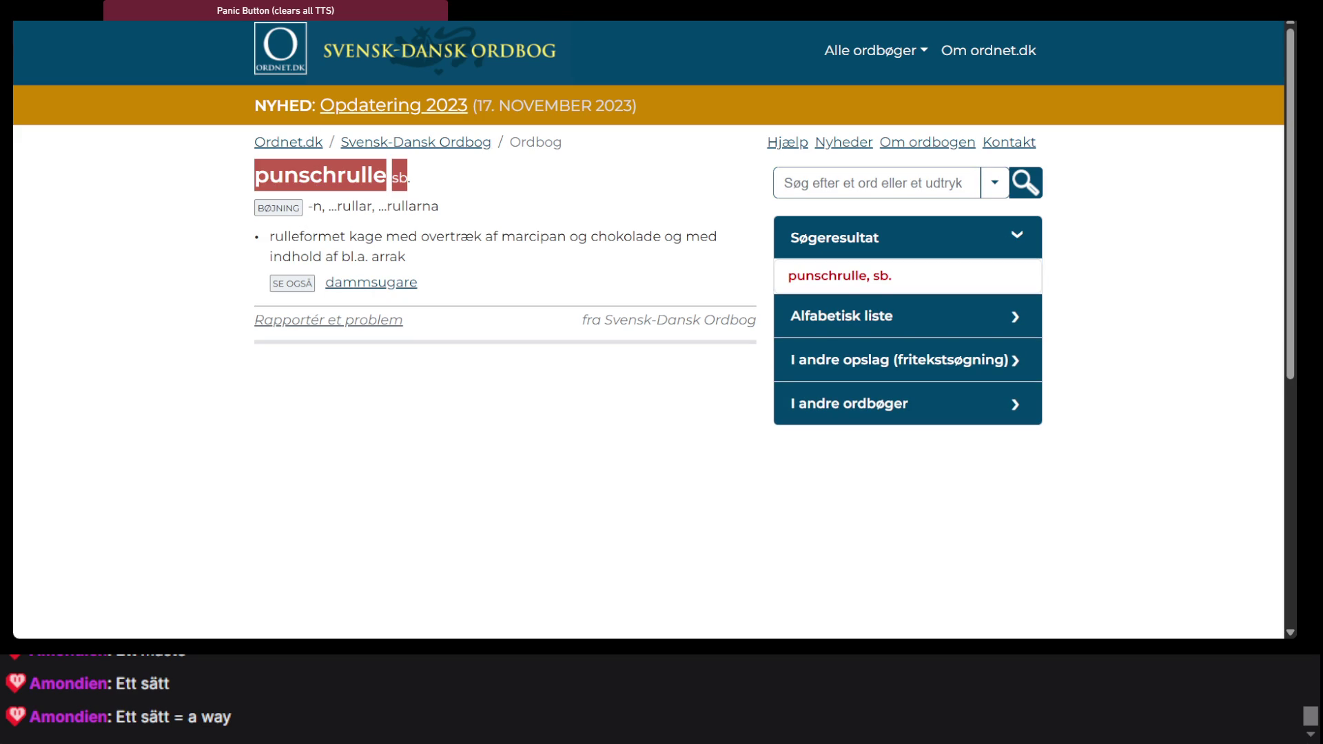
key(ctrl+shift+n)
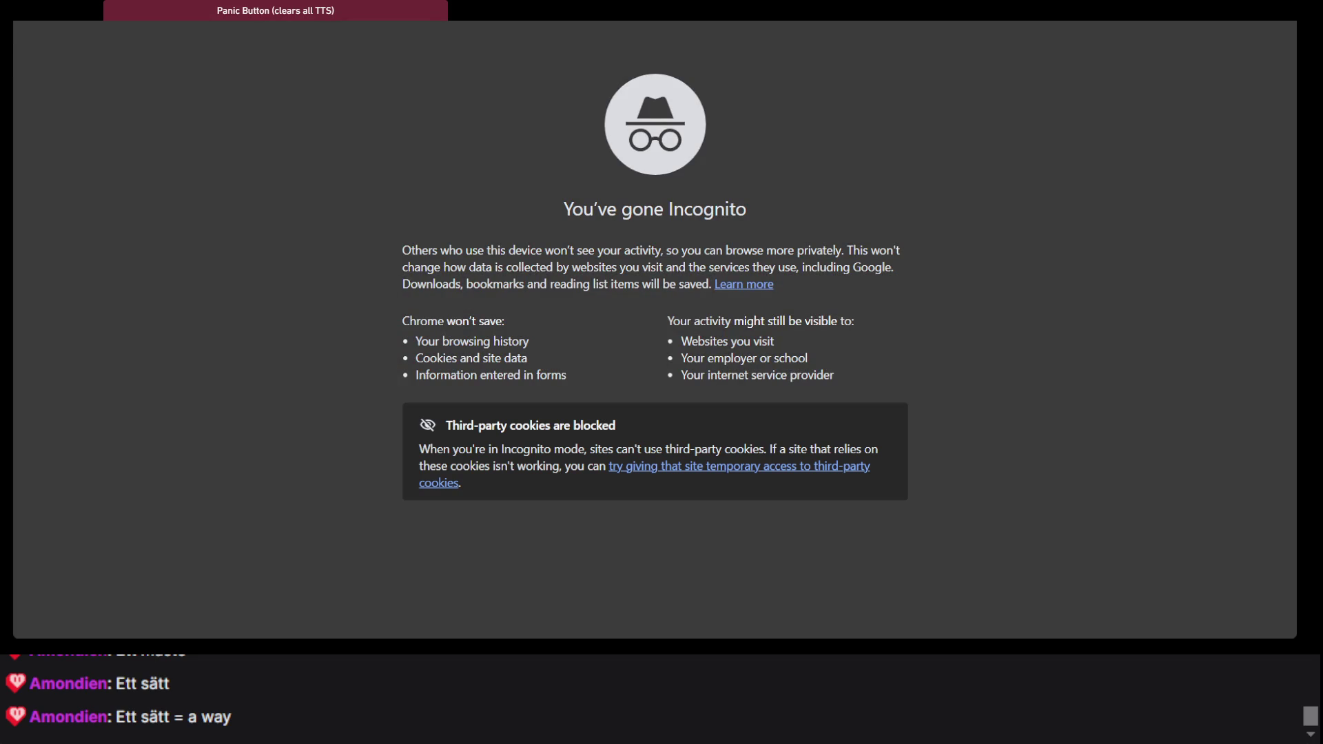
Google punschrulle in a private window, read the Punsch-roll result, then close it
text(punschrullesb)
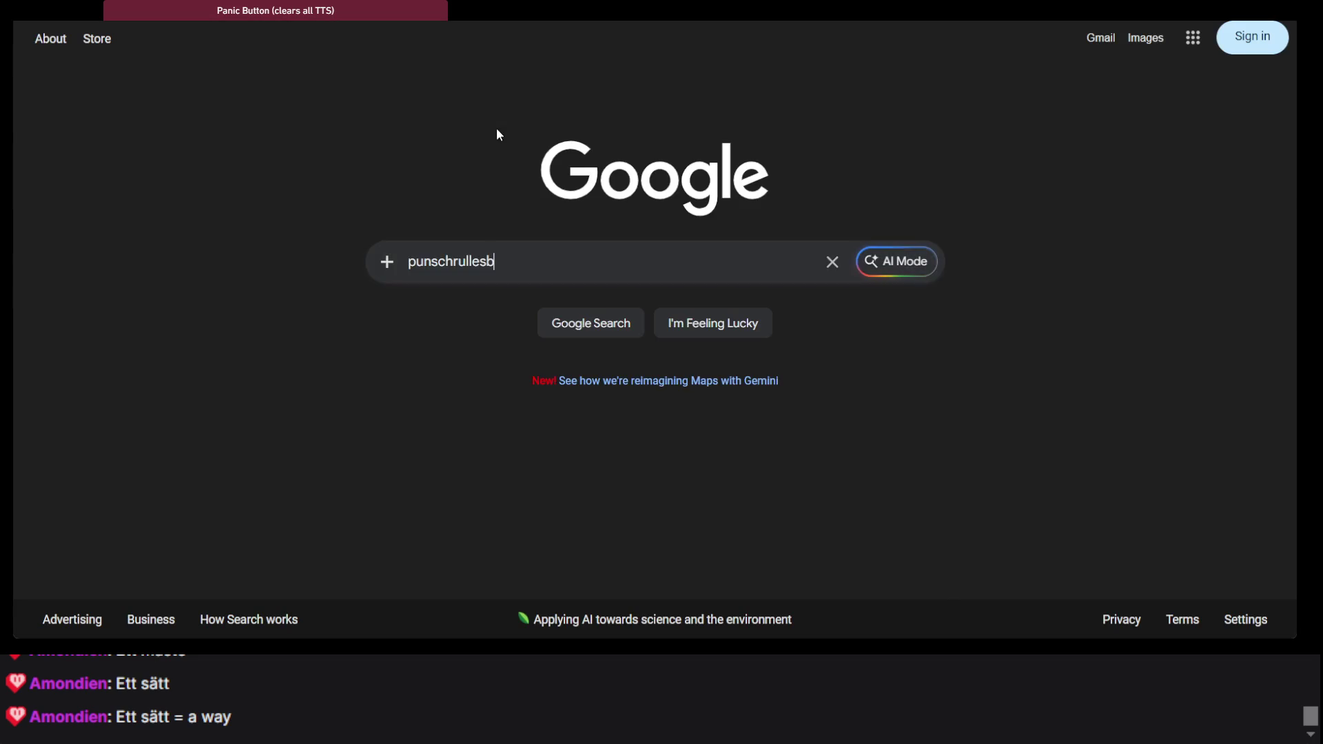
key(Return)
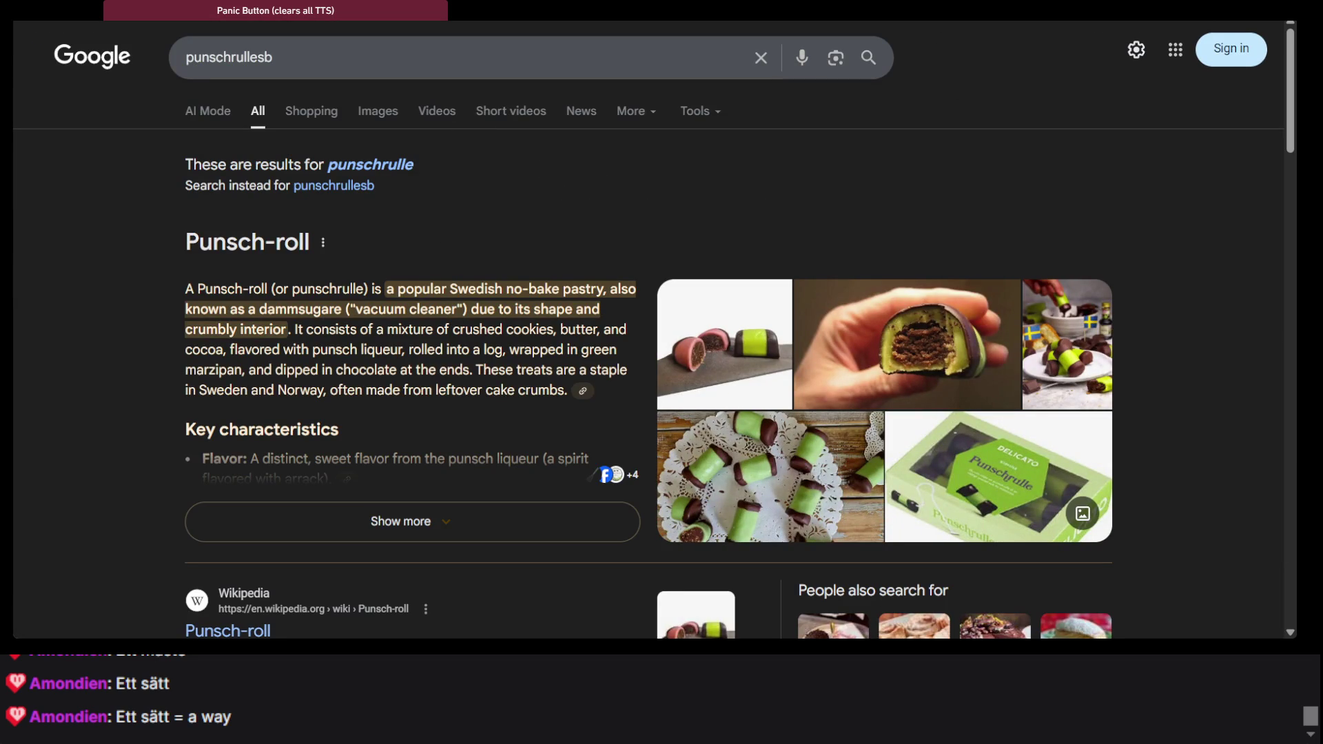
key(ctrl+w)
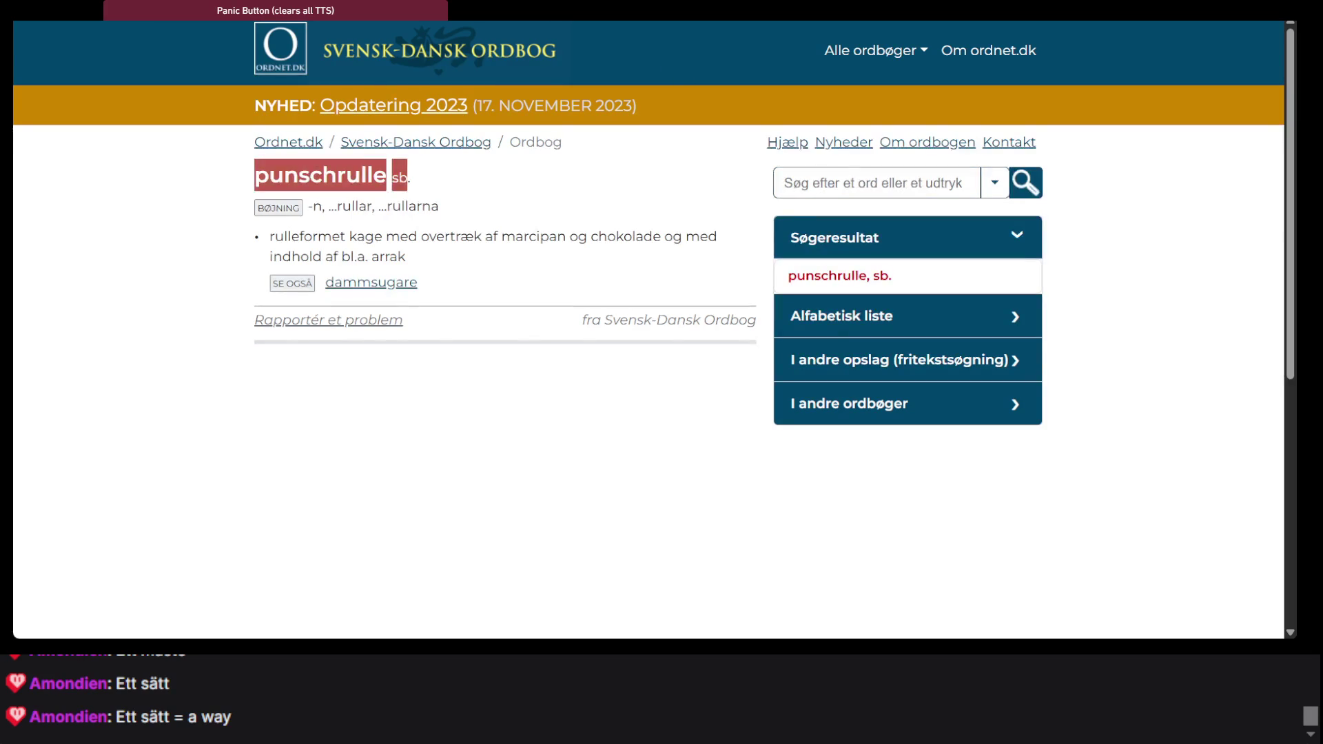
key(alt+Tab)
Add line 15 reading 'dammsugare - punschrulles' below the word pairs
key(Return)
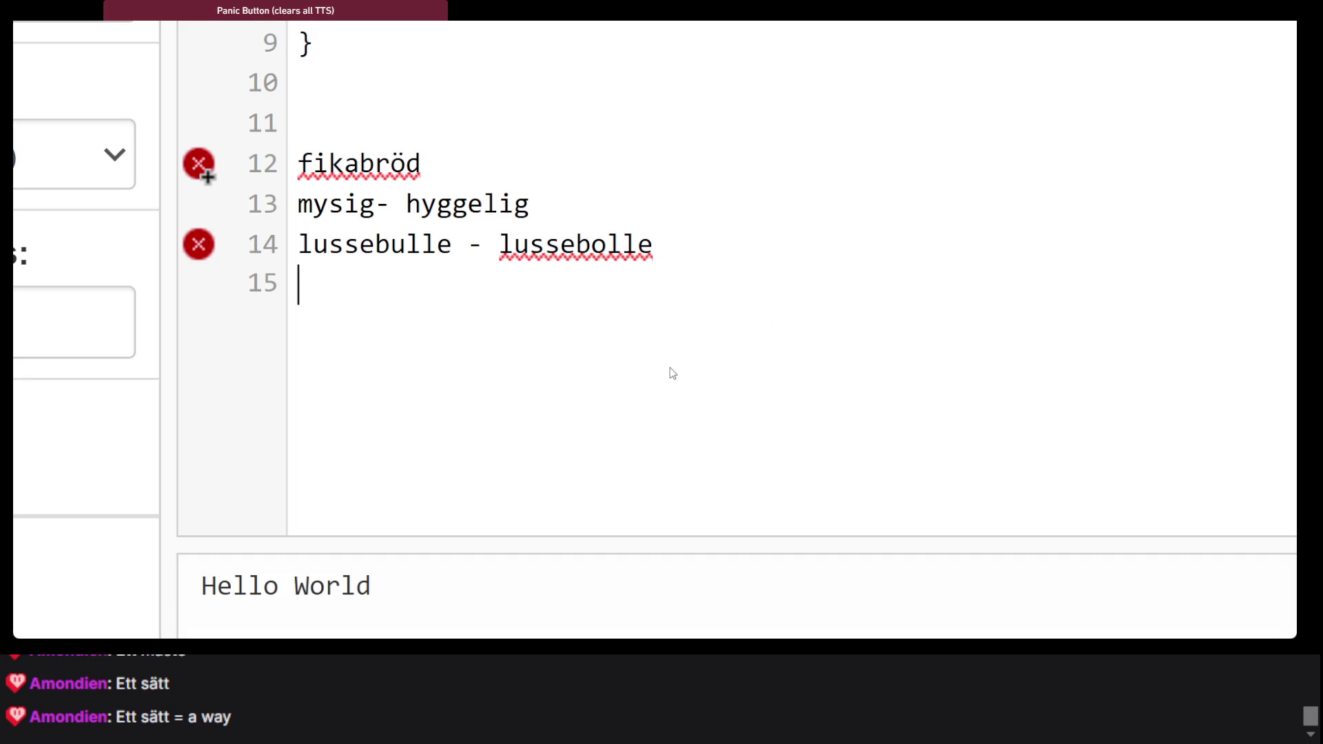
text(punschrullesb)
key(BackSpace)
click(301, 279)
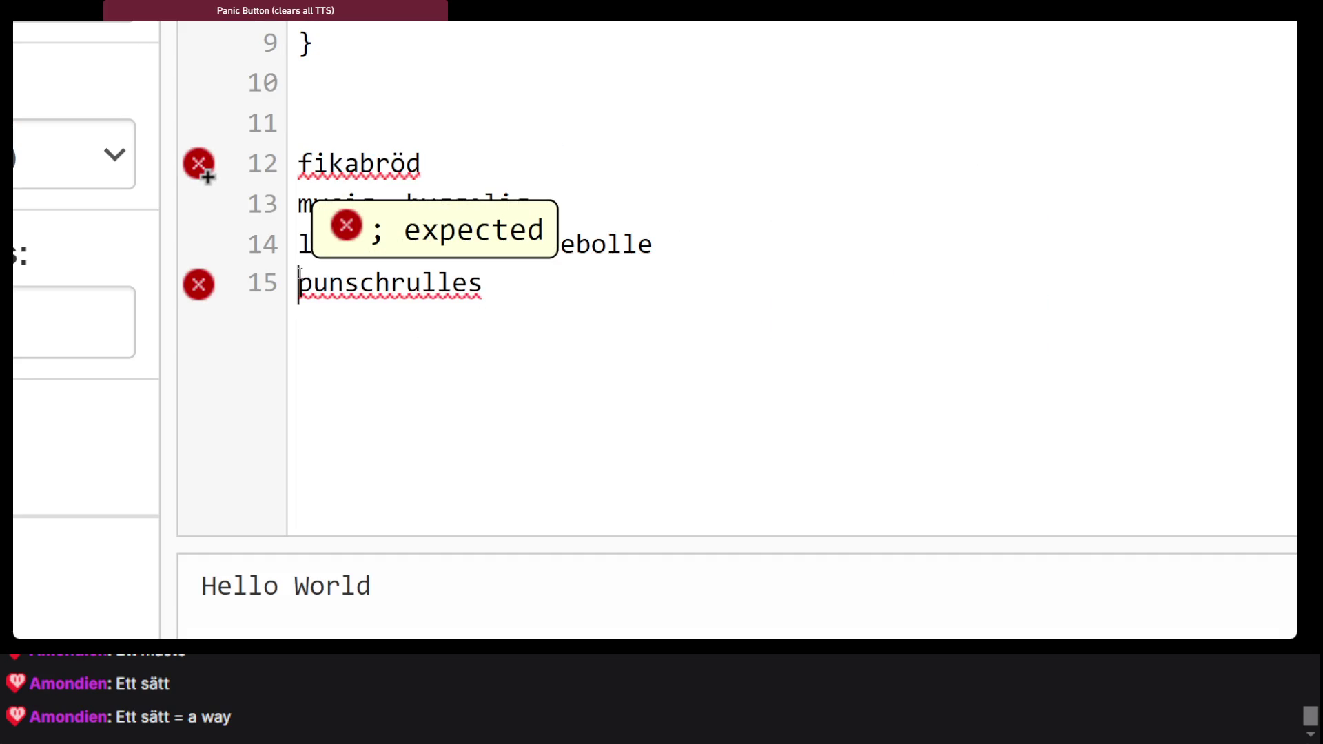
text(-)
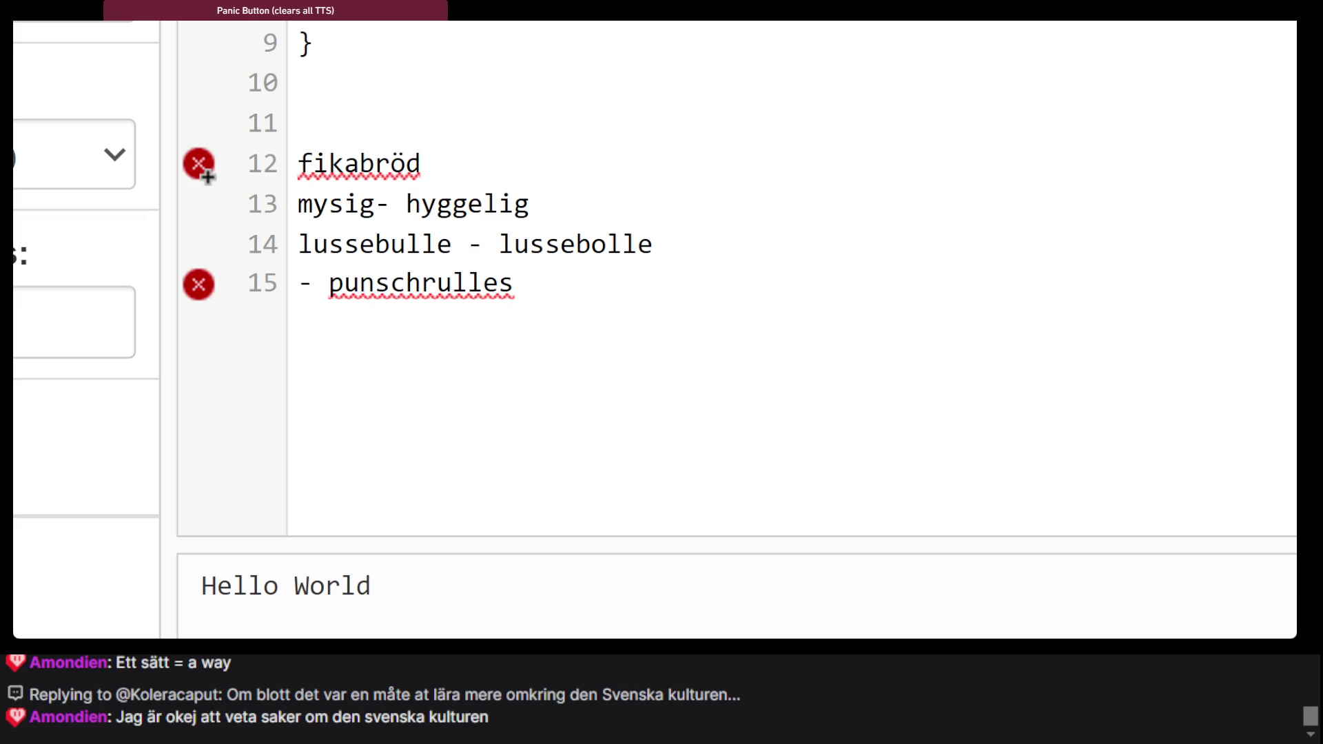
key(Home)
text(dammsugare)
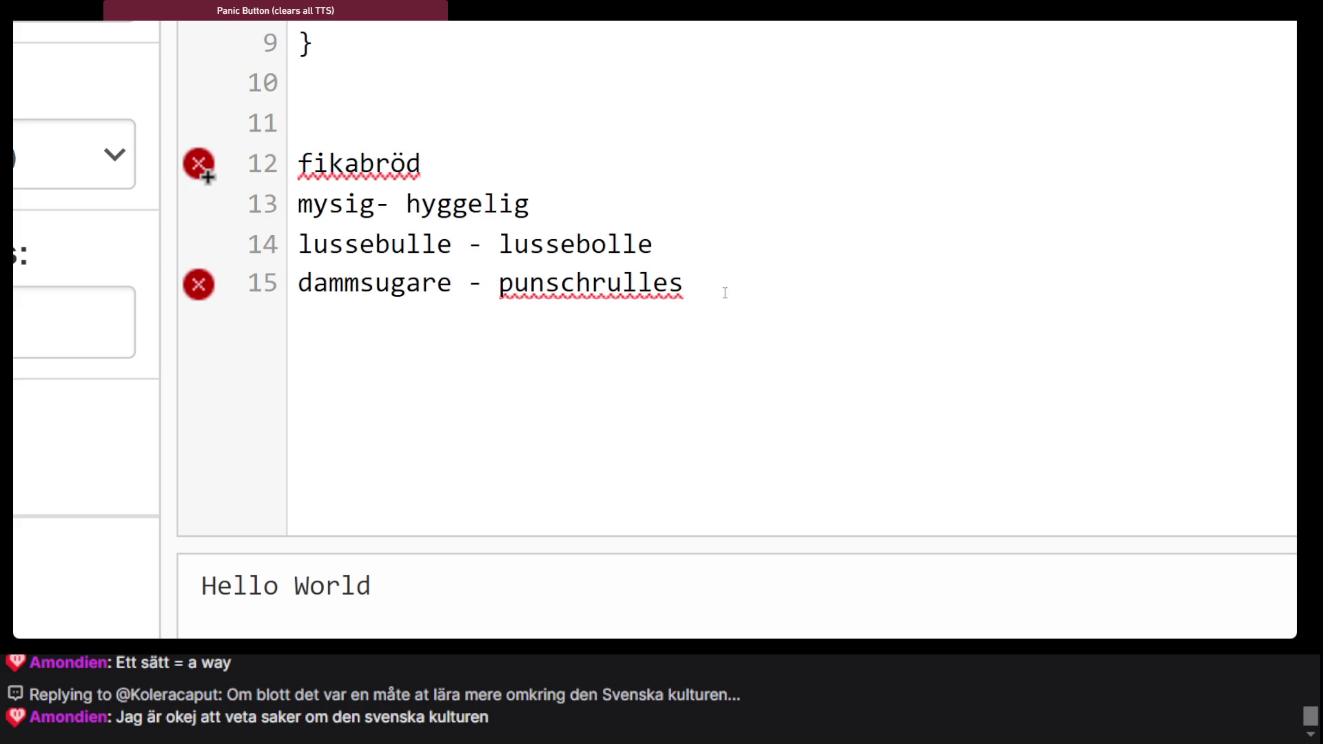
Select punschrulles on line 15 and return to the Wiktionary page
double_click(653, 286)
key(ctrl+c)
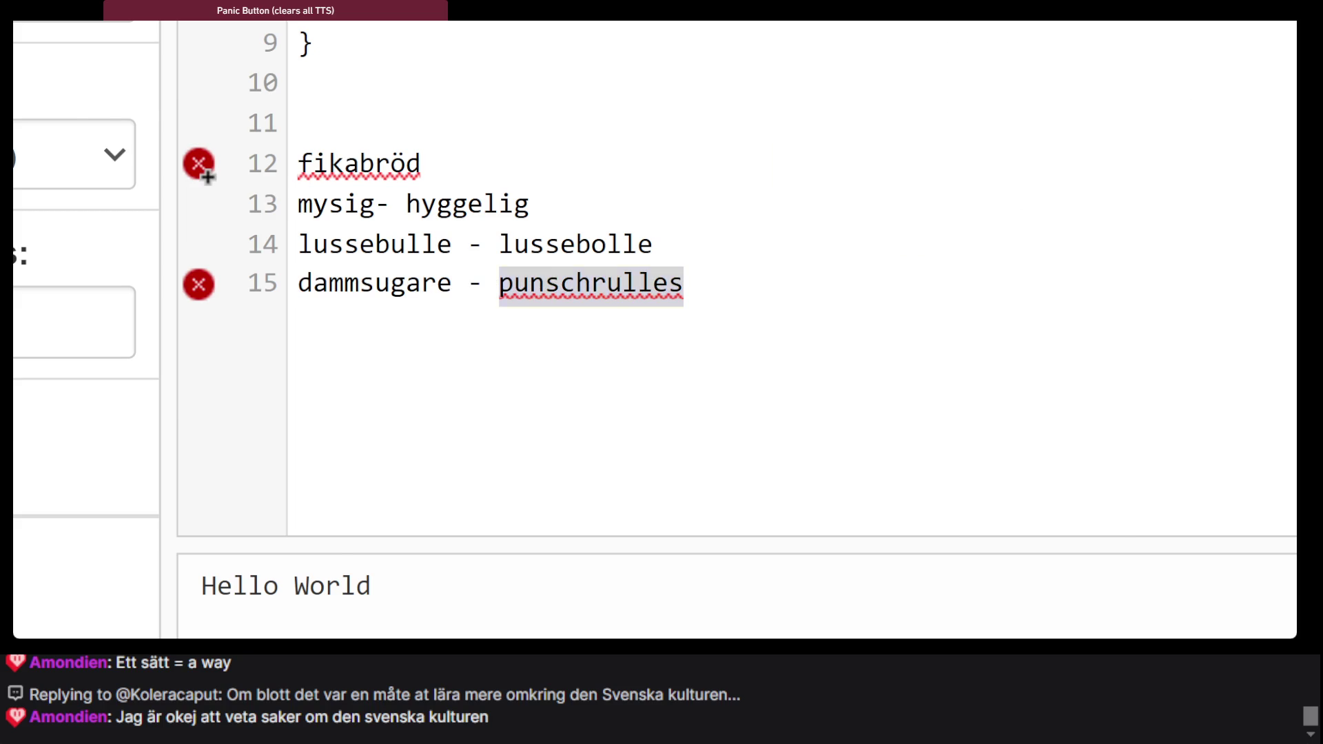
key(alt+Tab)
scroll(556, 186, up, 10)
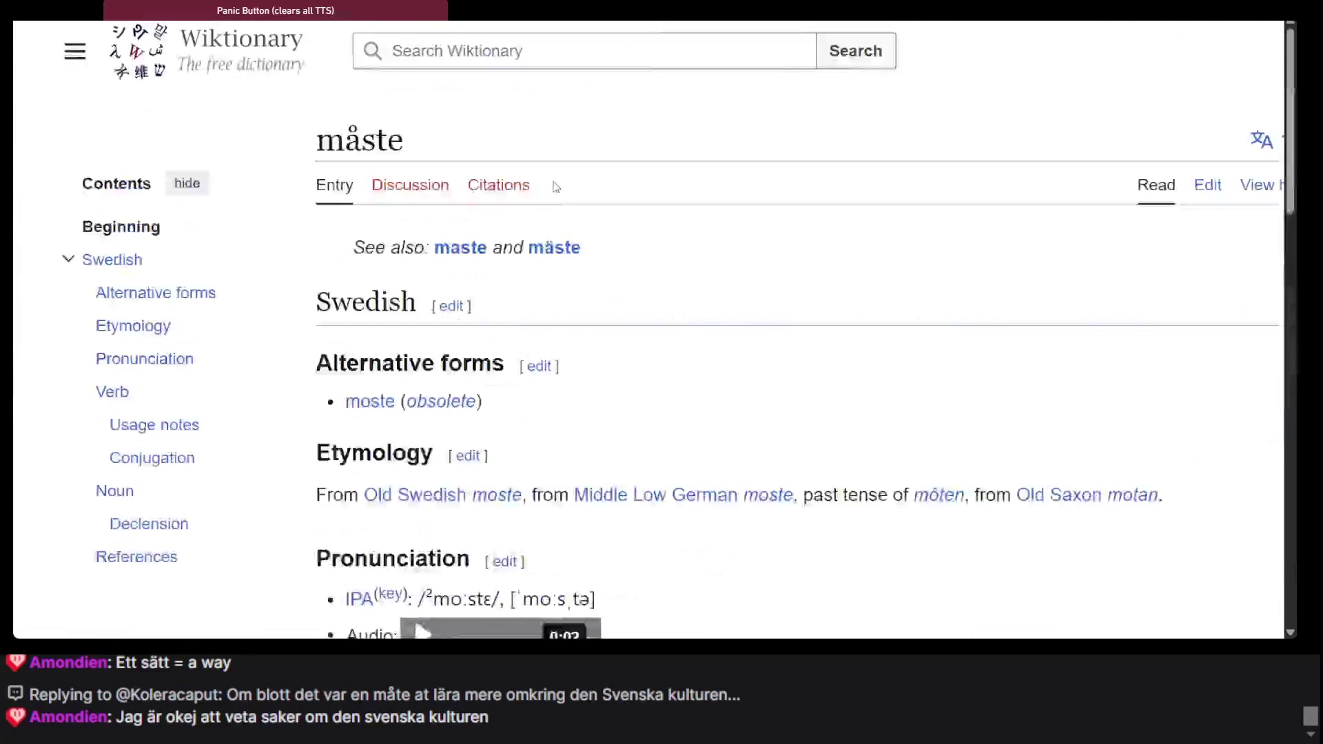
Search Wiktionary for the pasted word punschrulles
click(461, 51)
key(ctrl+v)
key(Return)
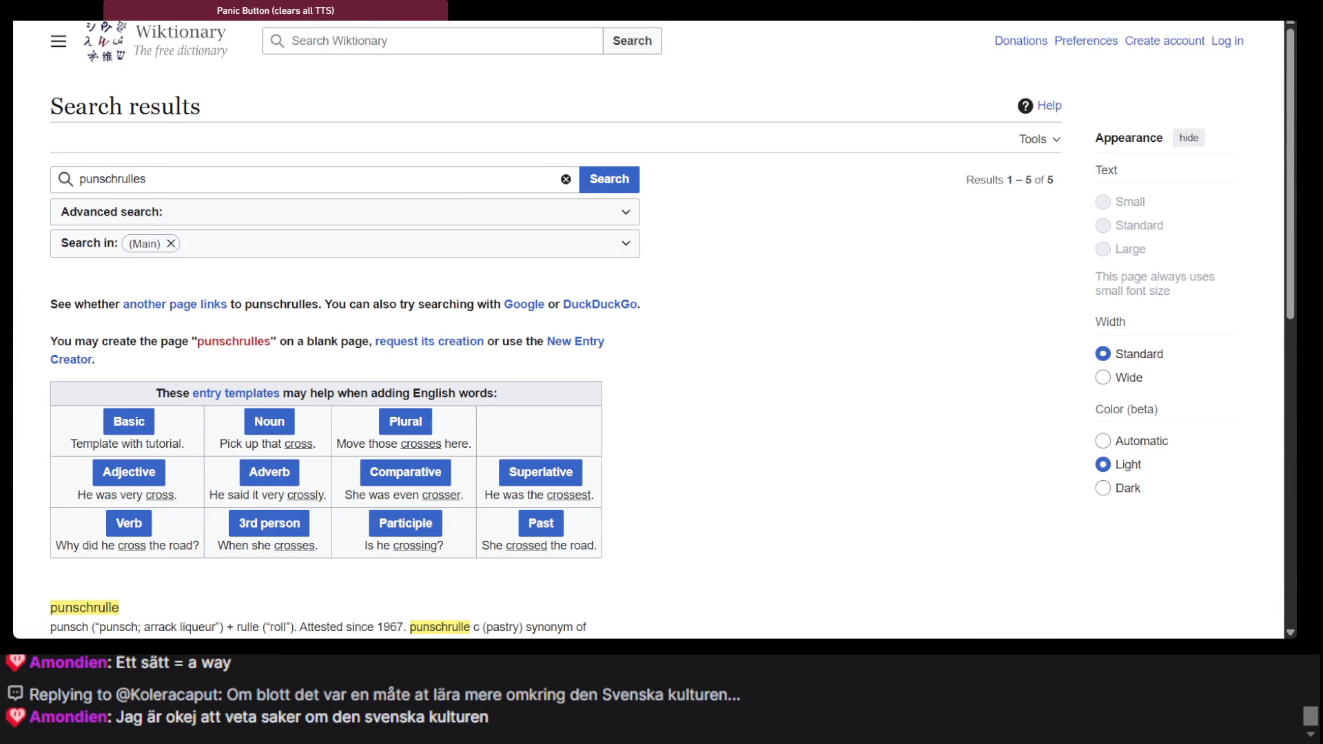
Search Google for punschrulles and scroll through the Punsch-roll results
key(ctrl+Tab)
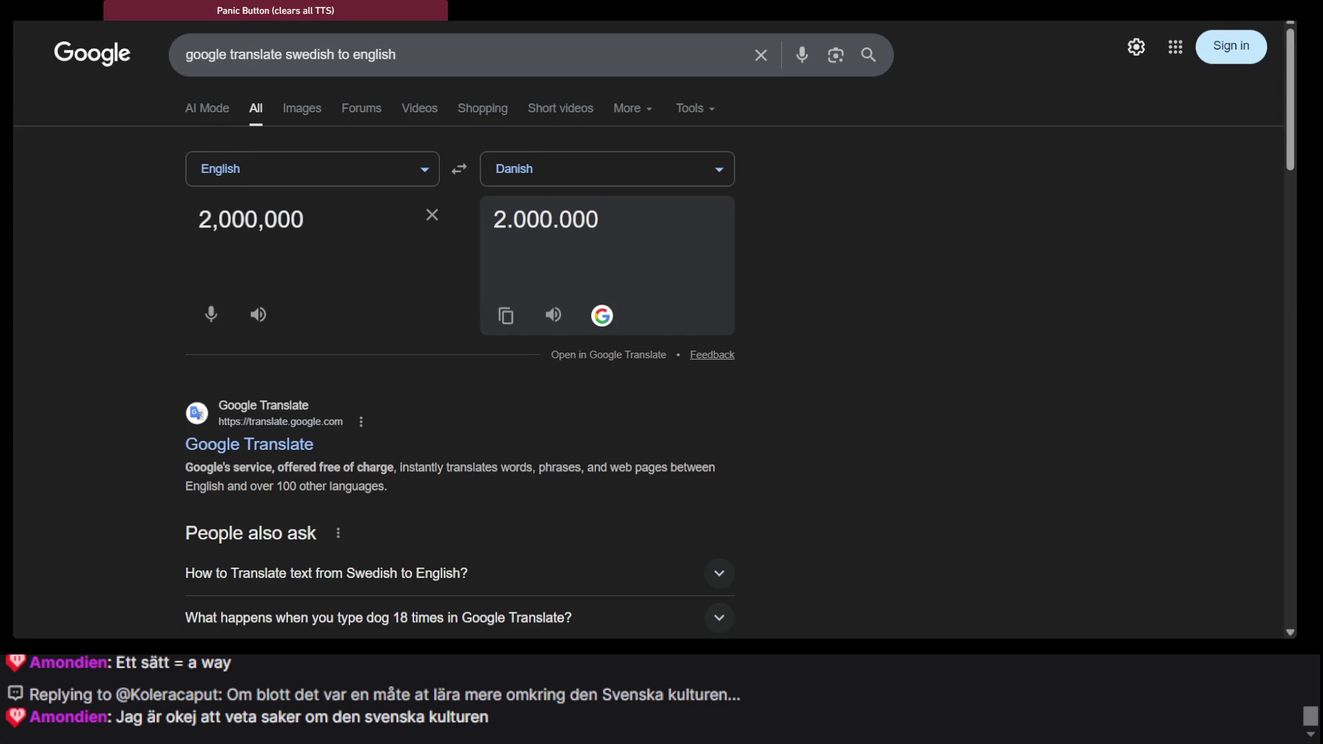
key(ctrl+Tab)
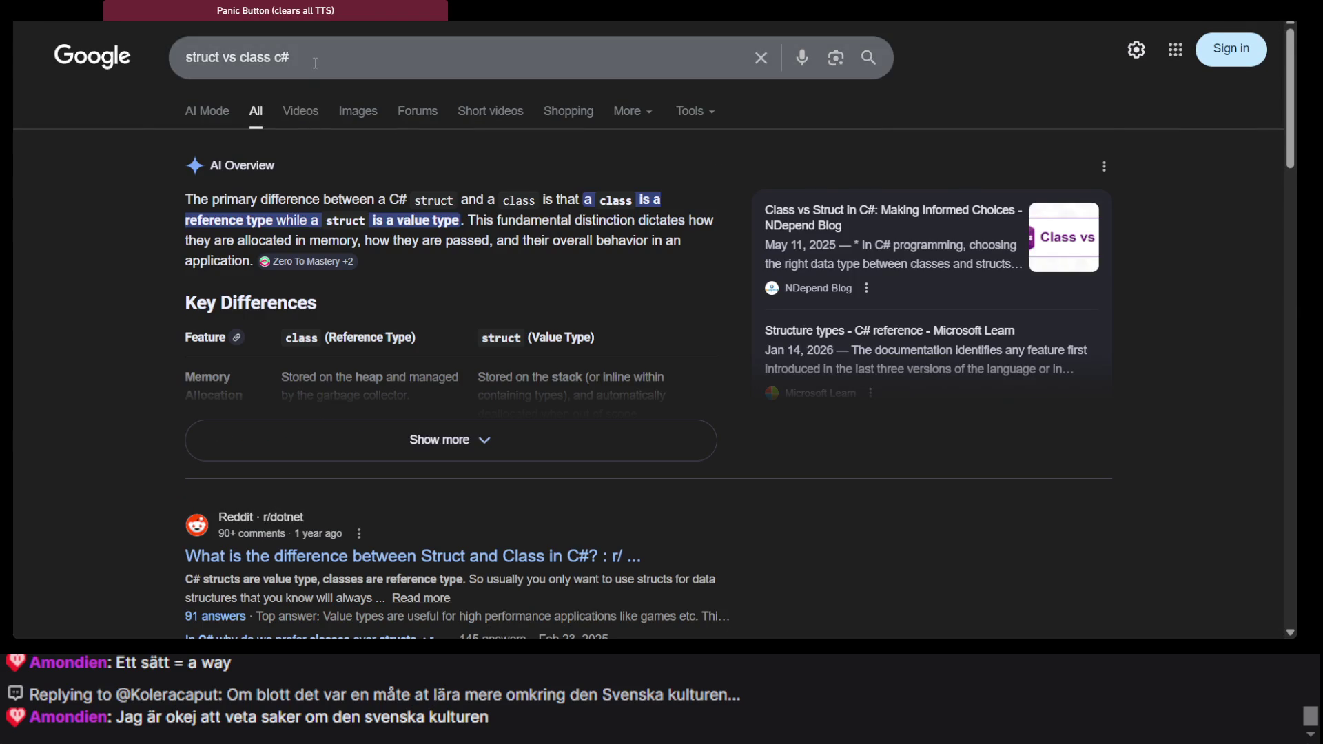
triple_click(315, 63)
text(punschrulles)
key(Return)
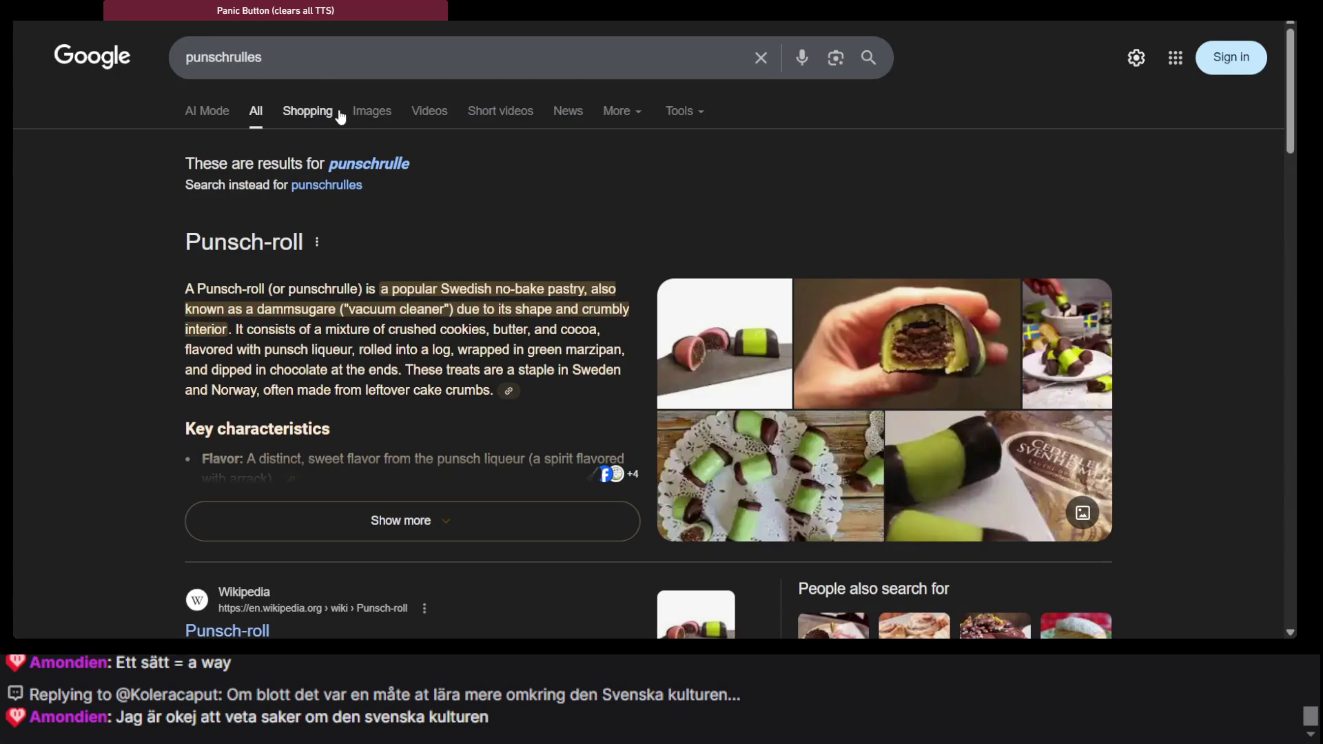
scroll(304, 137, down, 3)
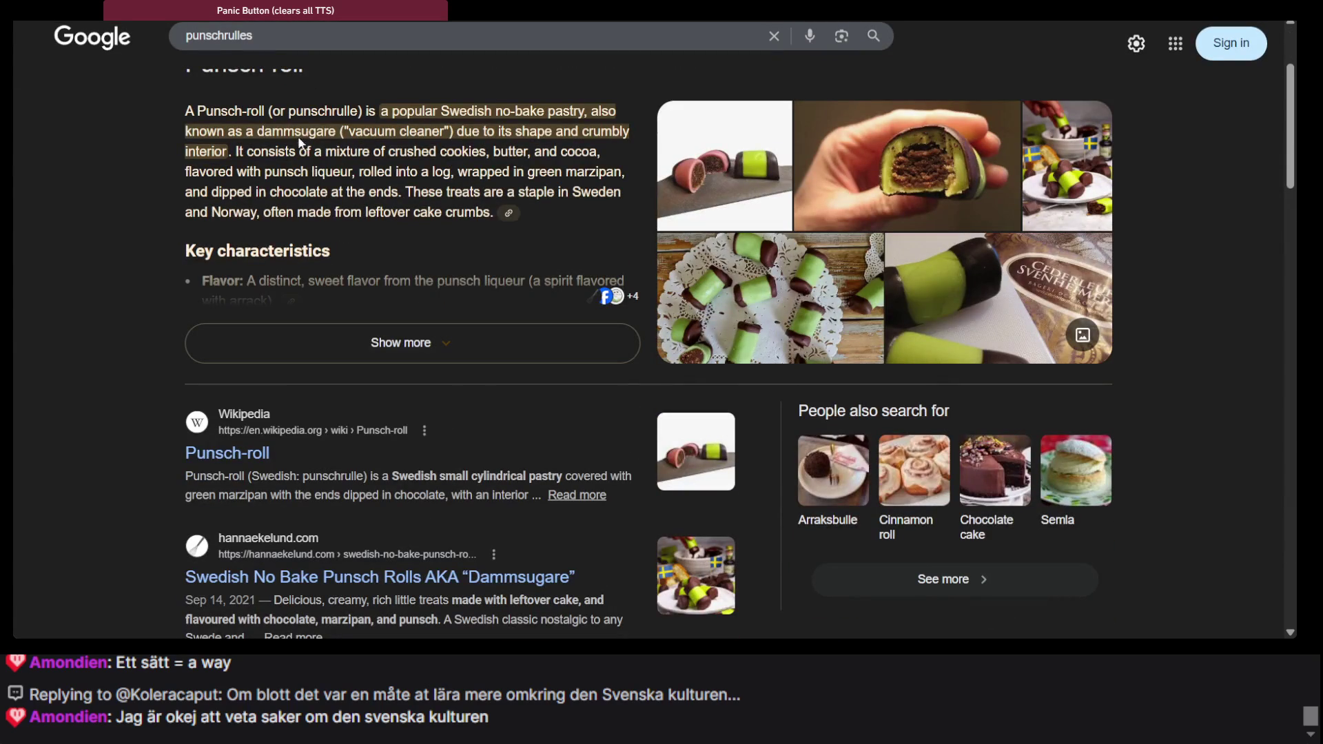
scroll(365, 131, down, 5)
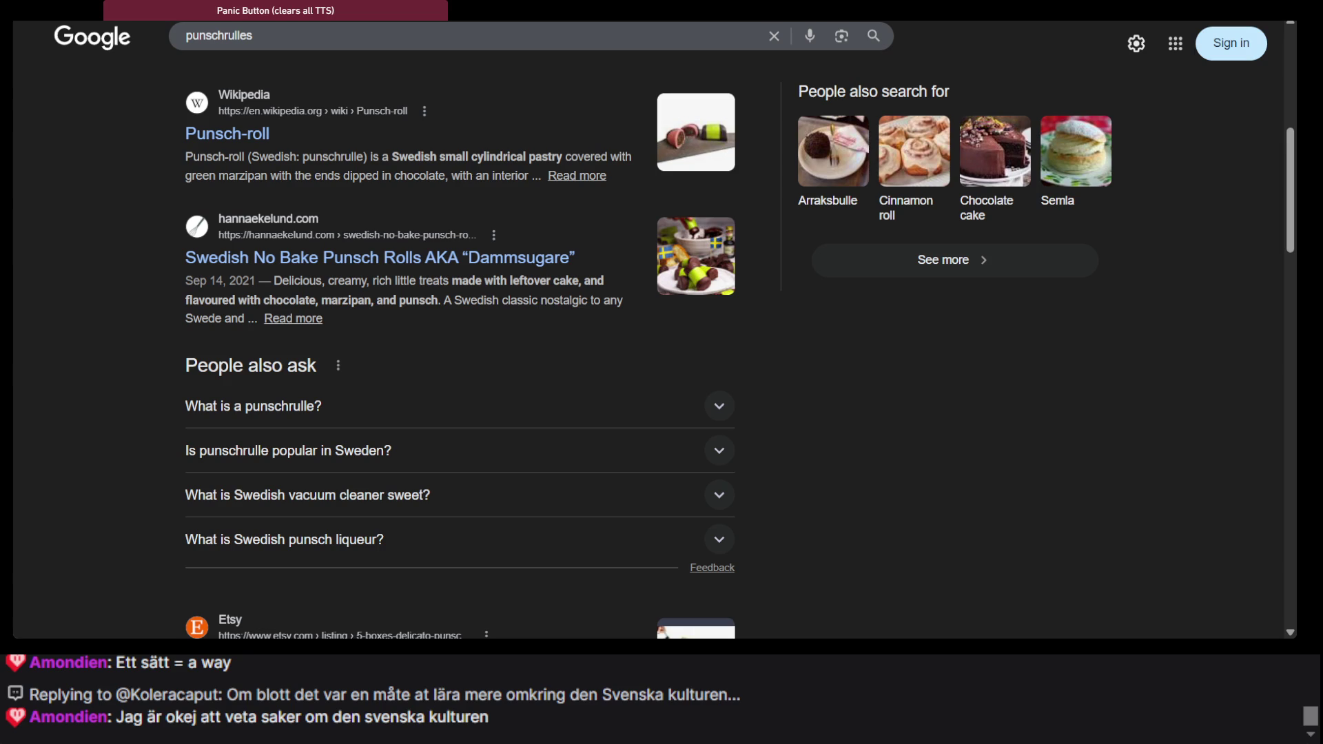
key(alt+Tab)
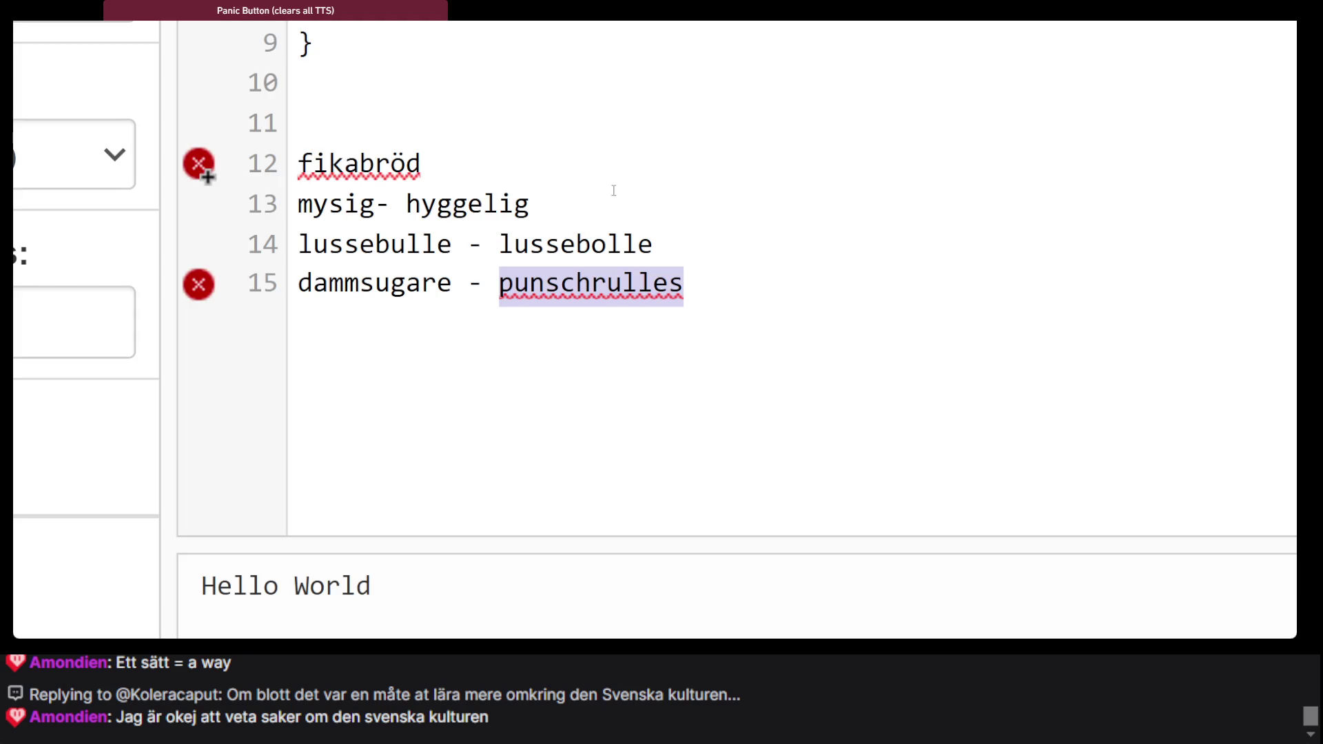
Drop the trailing s so line 15 reads 'dammsugare - punschrulle', adding an empty line below
click(789, 324)
key(BackSpace)
key(Return)
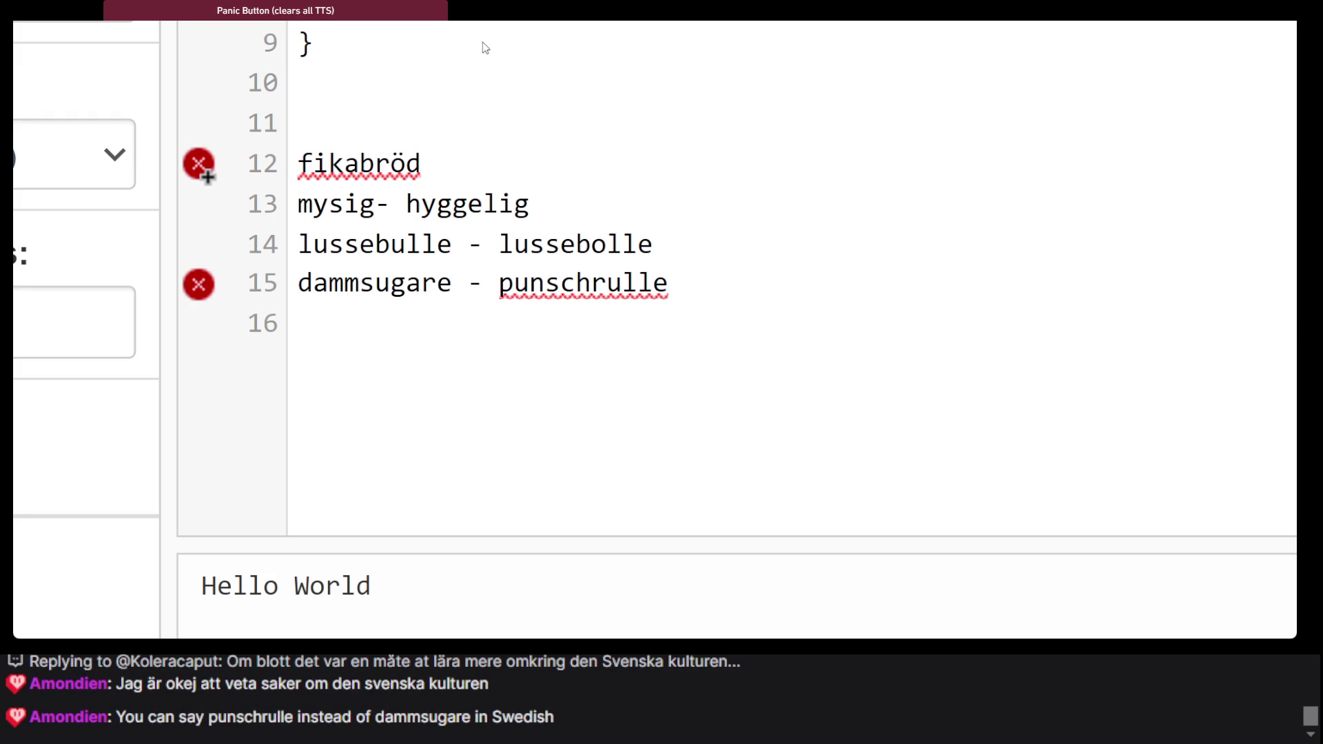
key(alt+Tab)
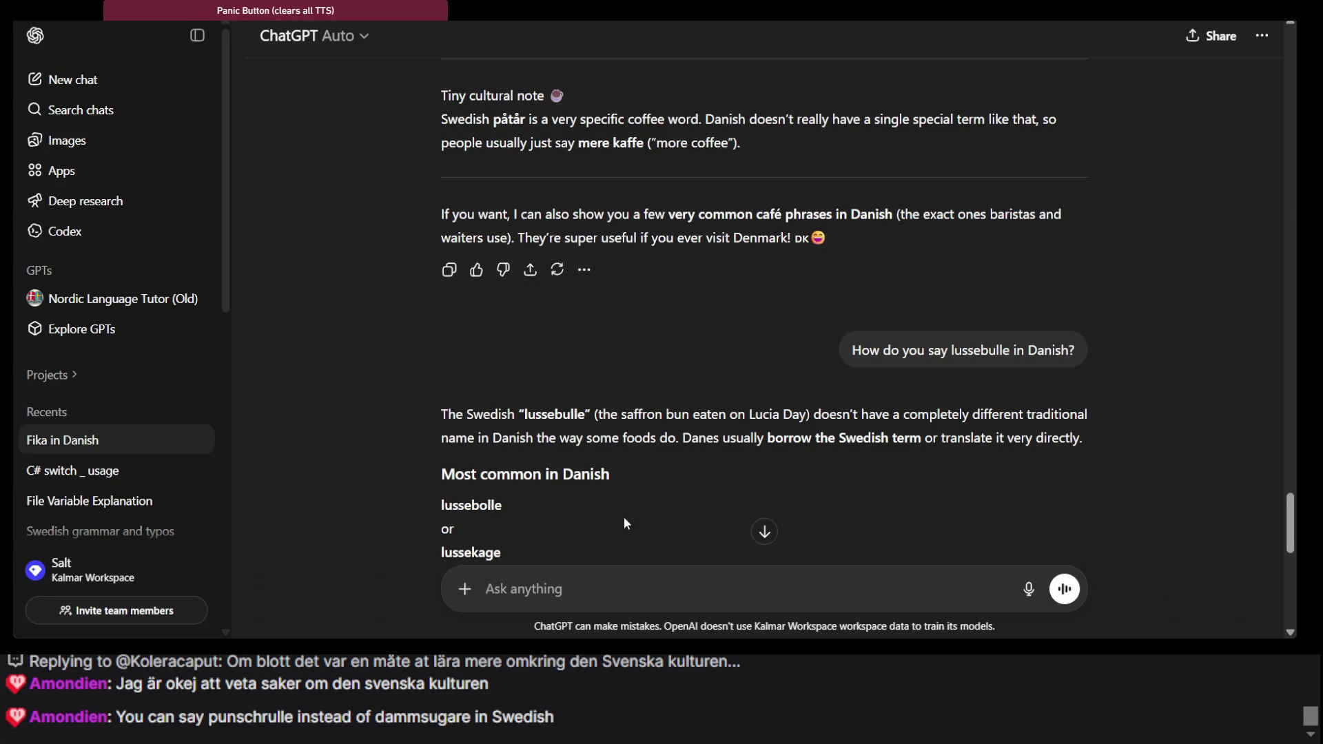
Ask ChatGPT 'How do they say absolut?' and select the Danish example 'Ja, absolut!'
click(563, 596)
text(Ho)
text(w do they say )
text(absolut?)
key(Return)
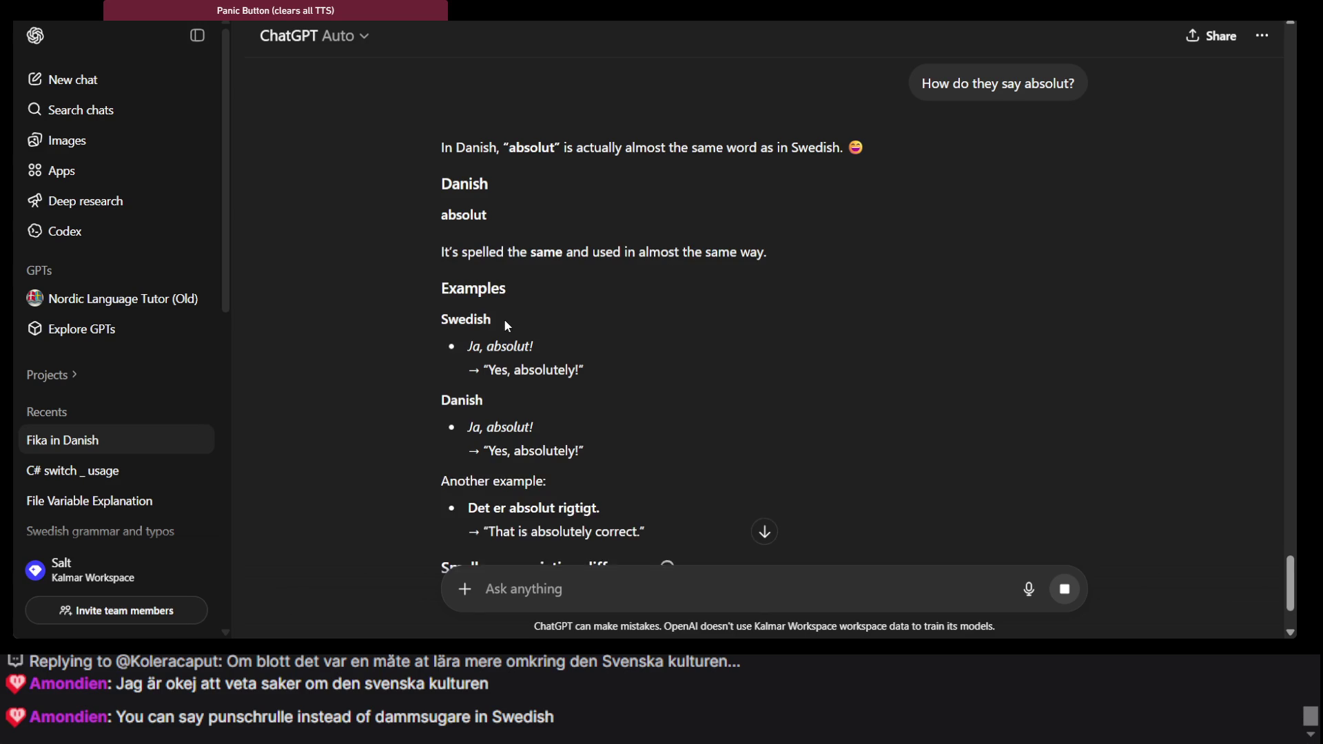
scroll(501, 276, down, 2)
double_click(510, 286)
triple_click(513, 290)
key(ctrl+c)
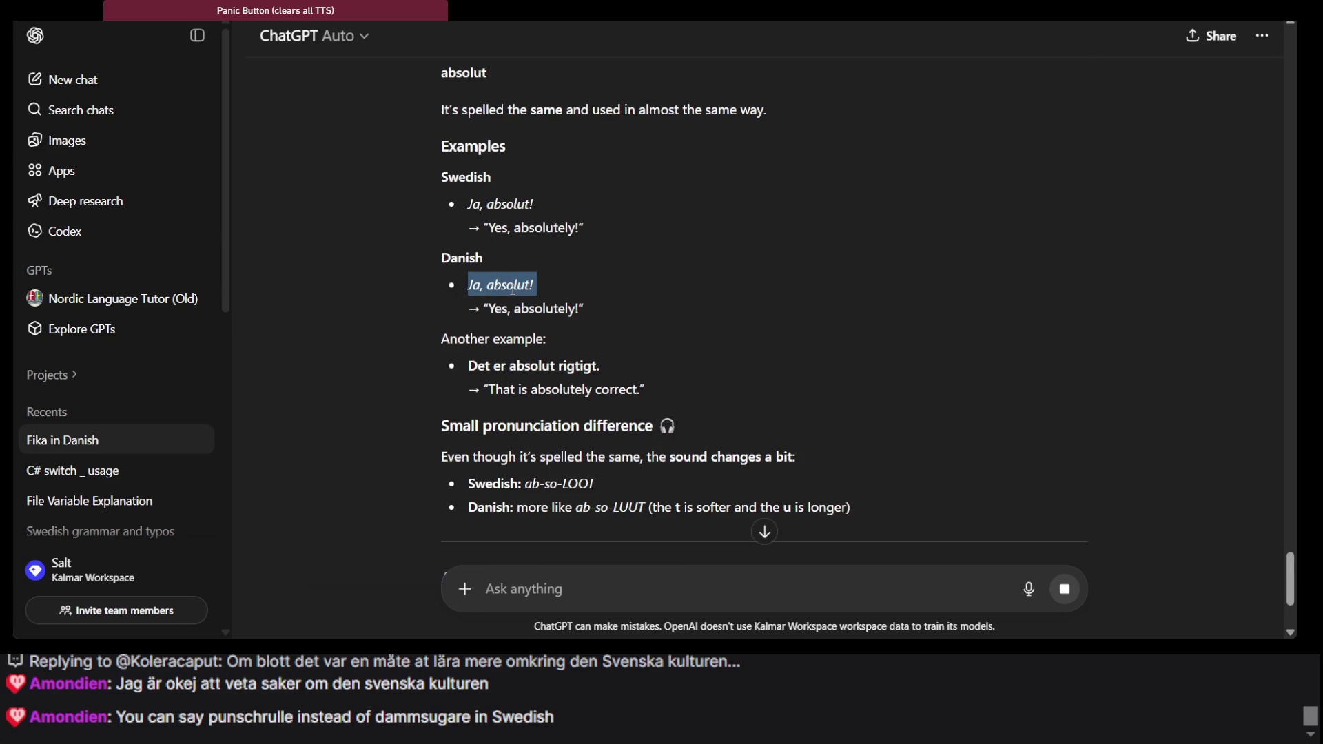
scroll(512, 290, down, 2)
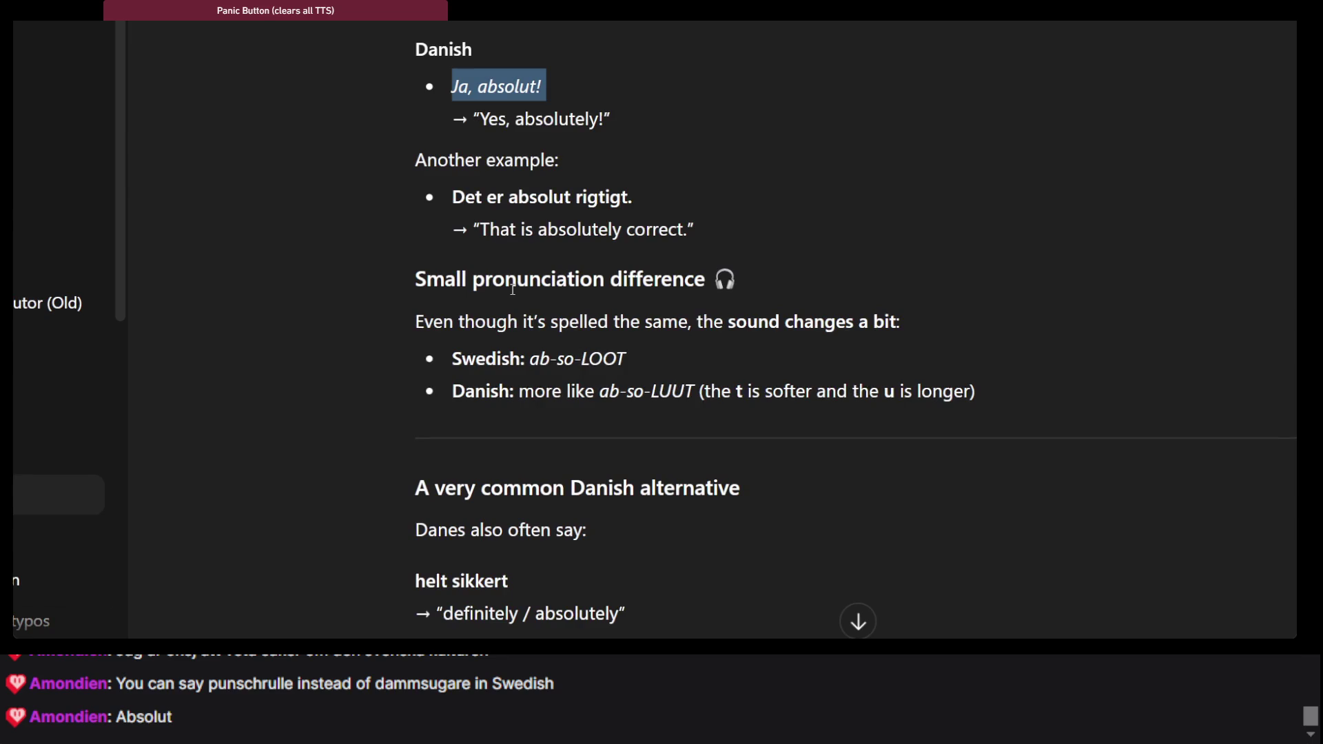
scroll(525, 212, up, 1)
key(alt+Tab)
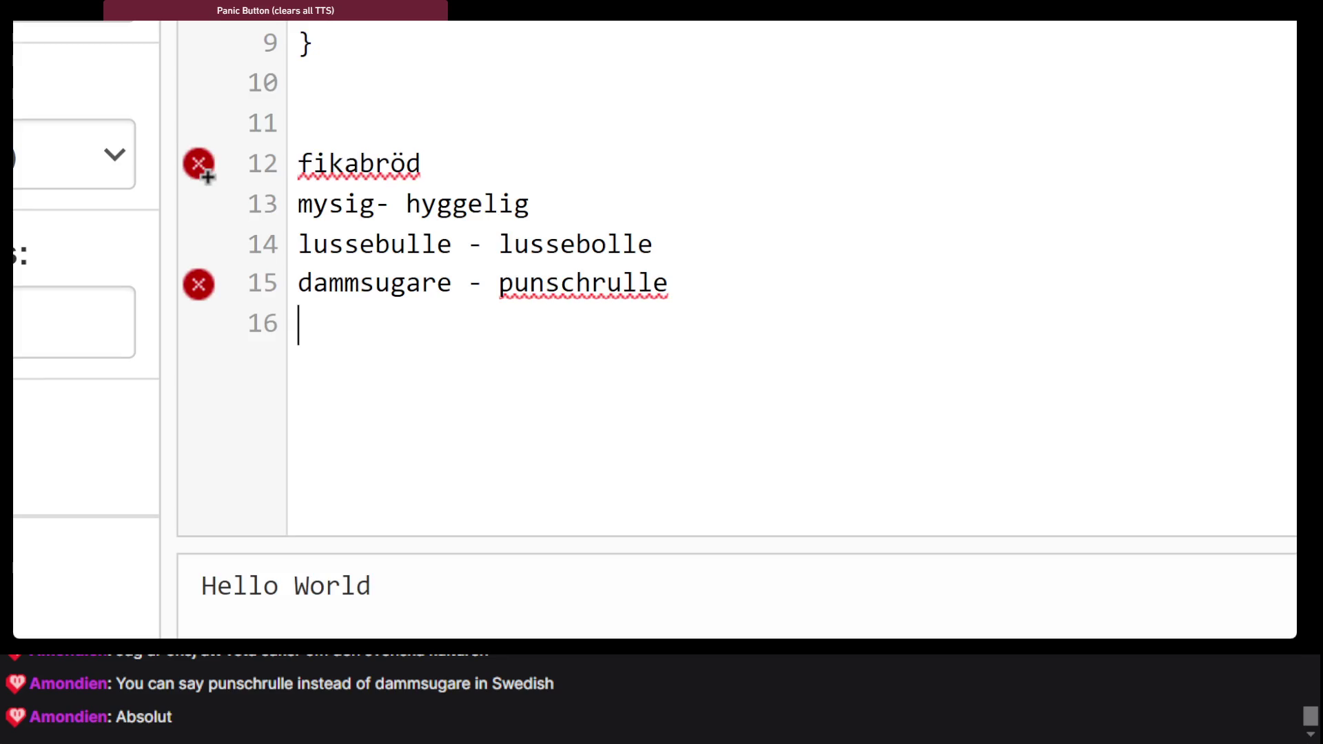
Paste 'Ja, absolut!' on line 16 and edit it into 'absolut - absolut'
key(ctrl+v)
click(379, 324)
click(364, 324)
key(BackSpace)
key(BackSpace)
key(BackSpace)
key(BackSpace)
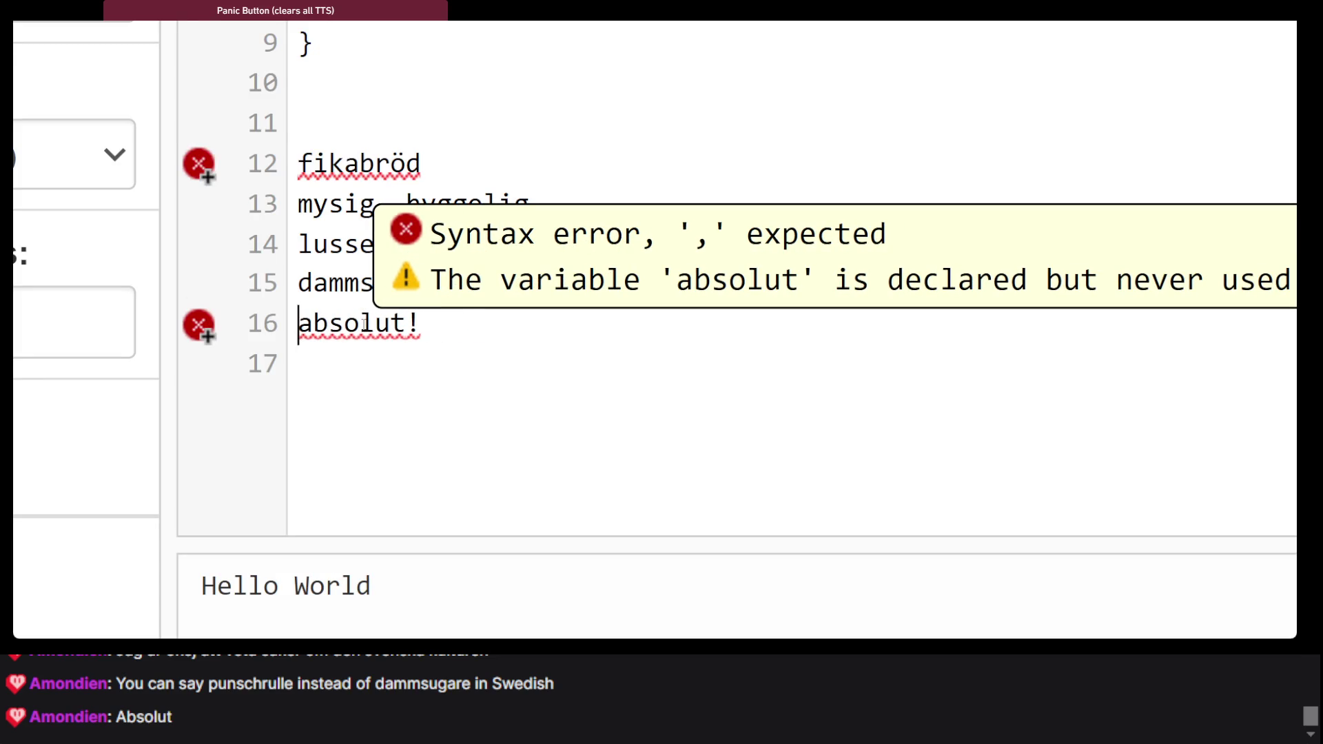
click(445, 326)
key(BackSpace)
text(- absolut)
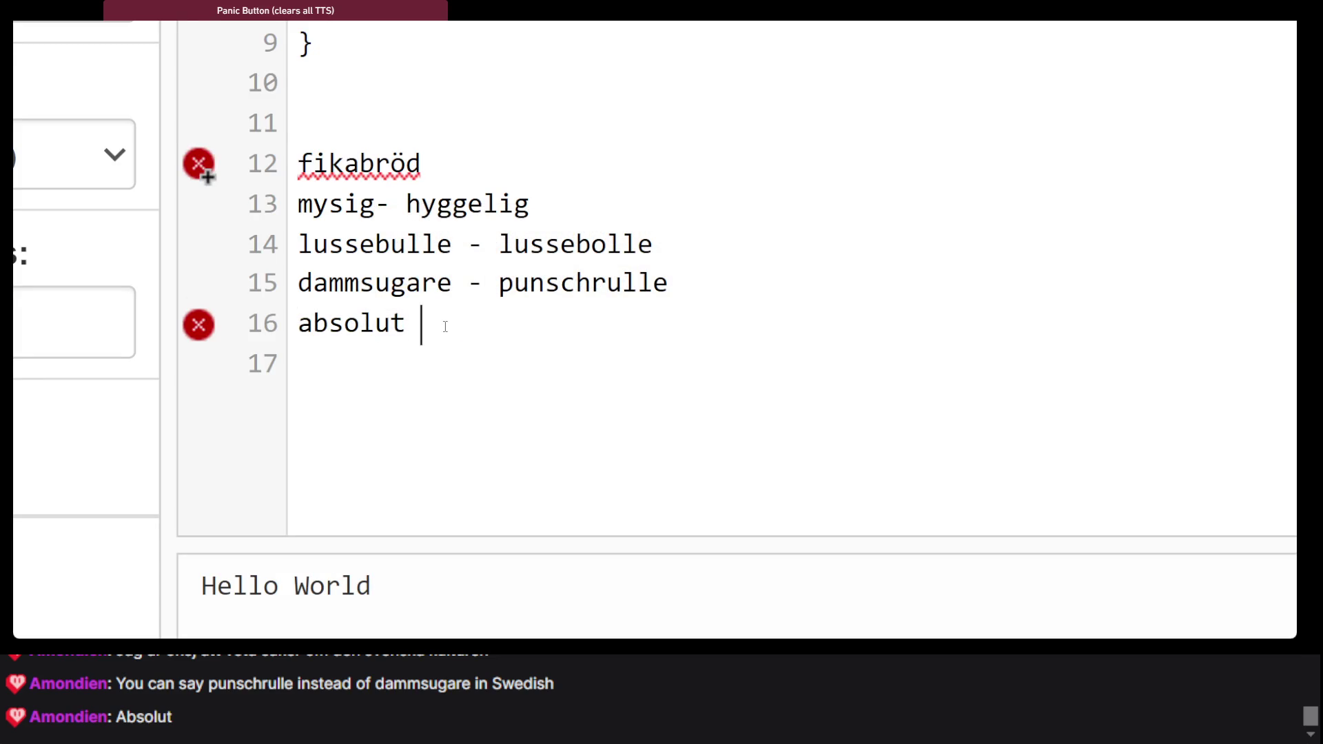
click(510, 354)
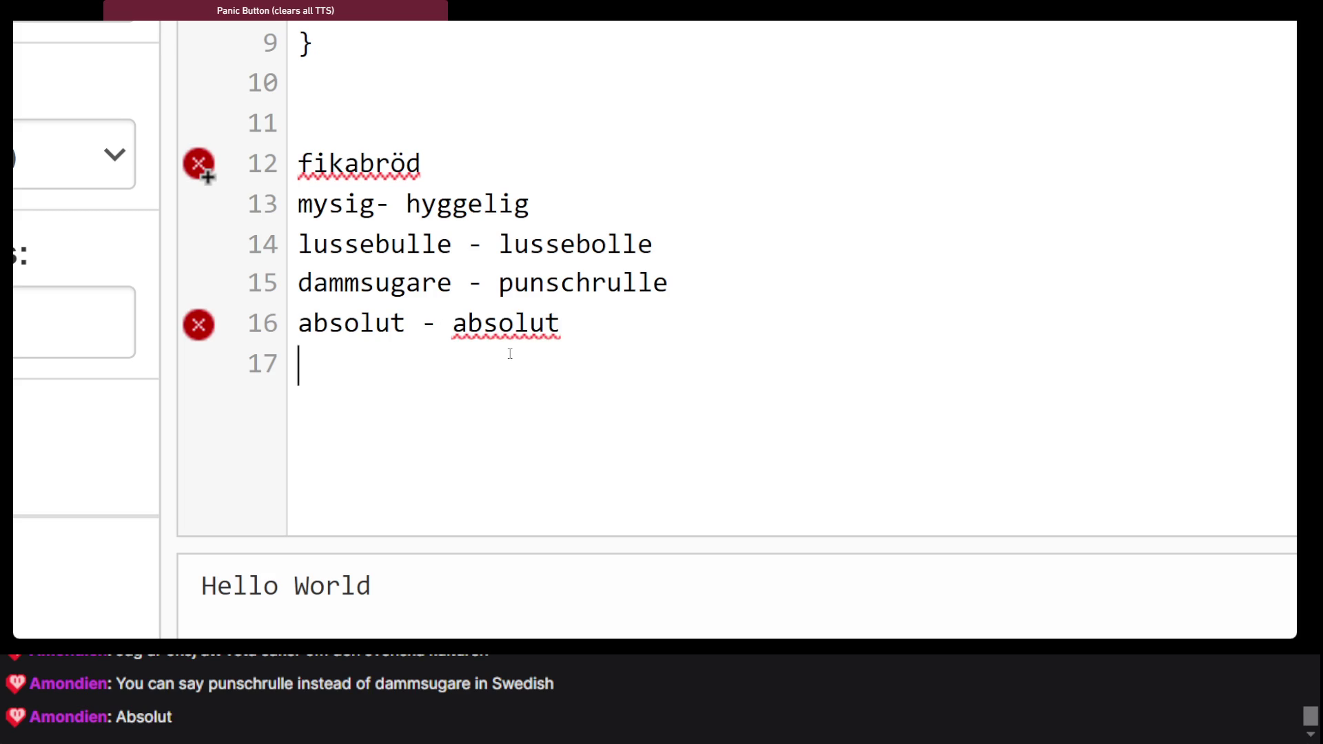
double_click(507, 324)
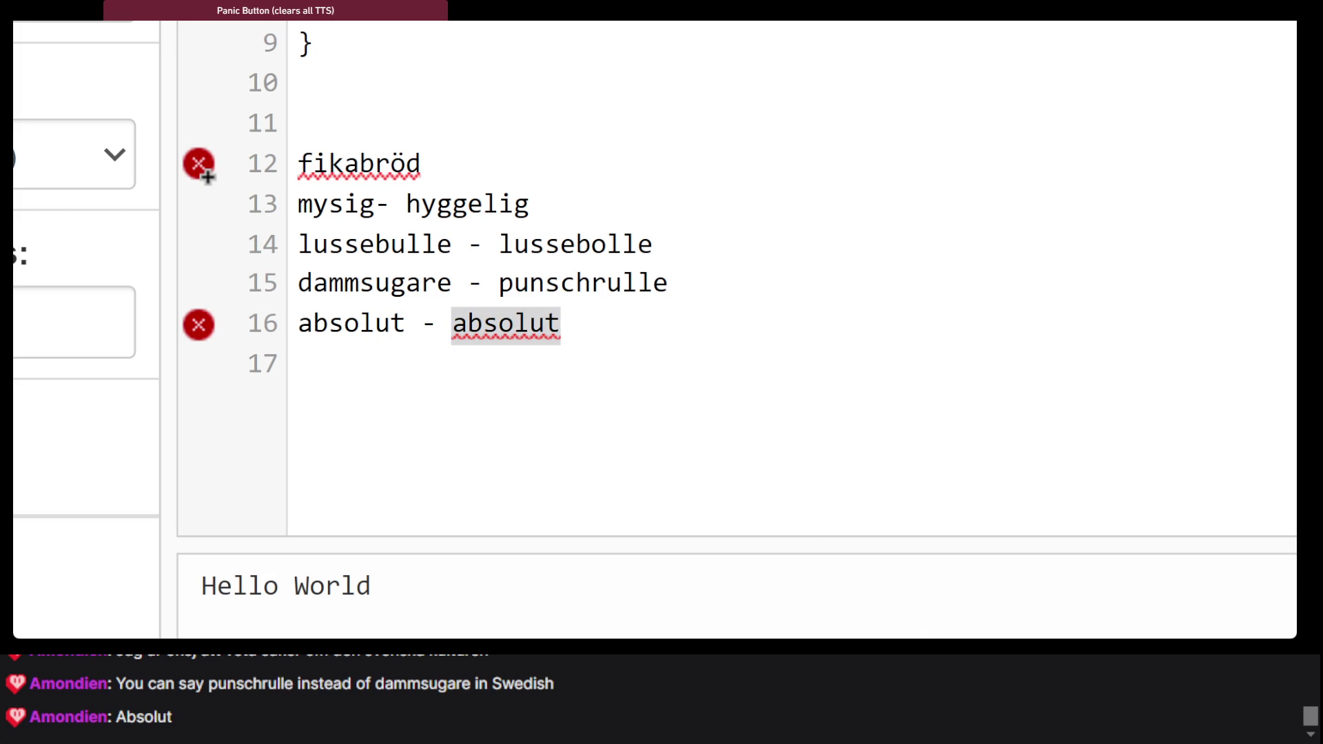
click(930, 343)
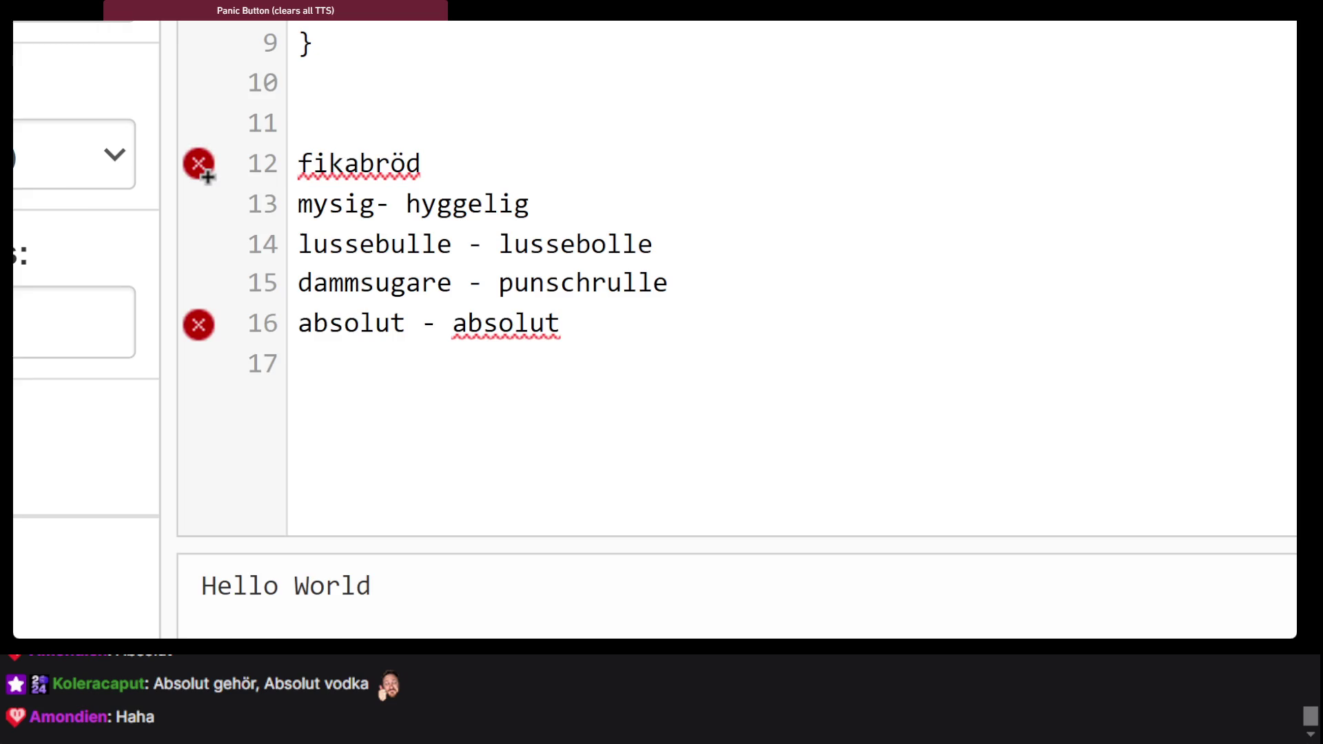
key(alt+Tab)
Enter gehör in DeepL to get its English translation, hearing
click(454, 44)
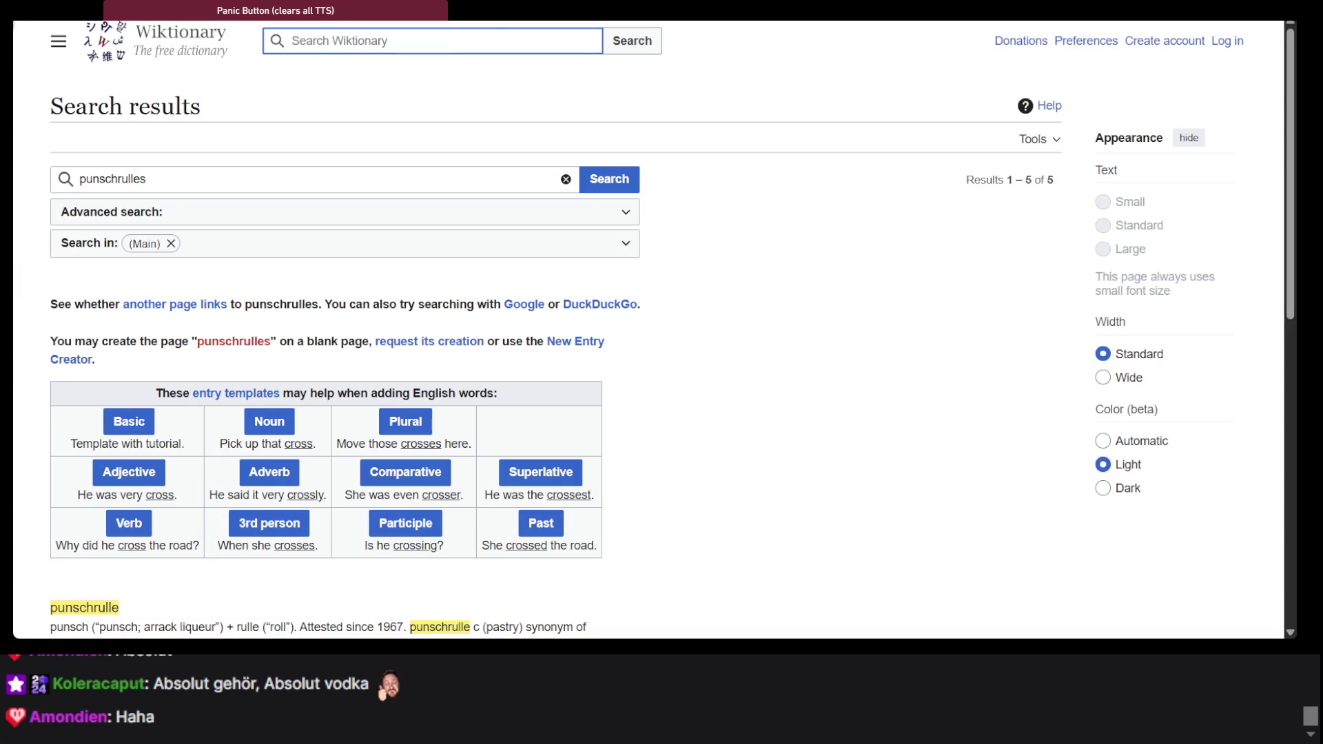
key(alt+Tab)
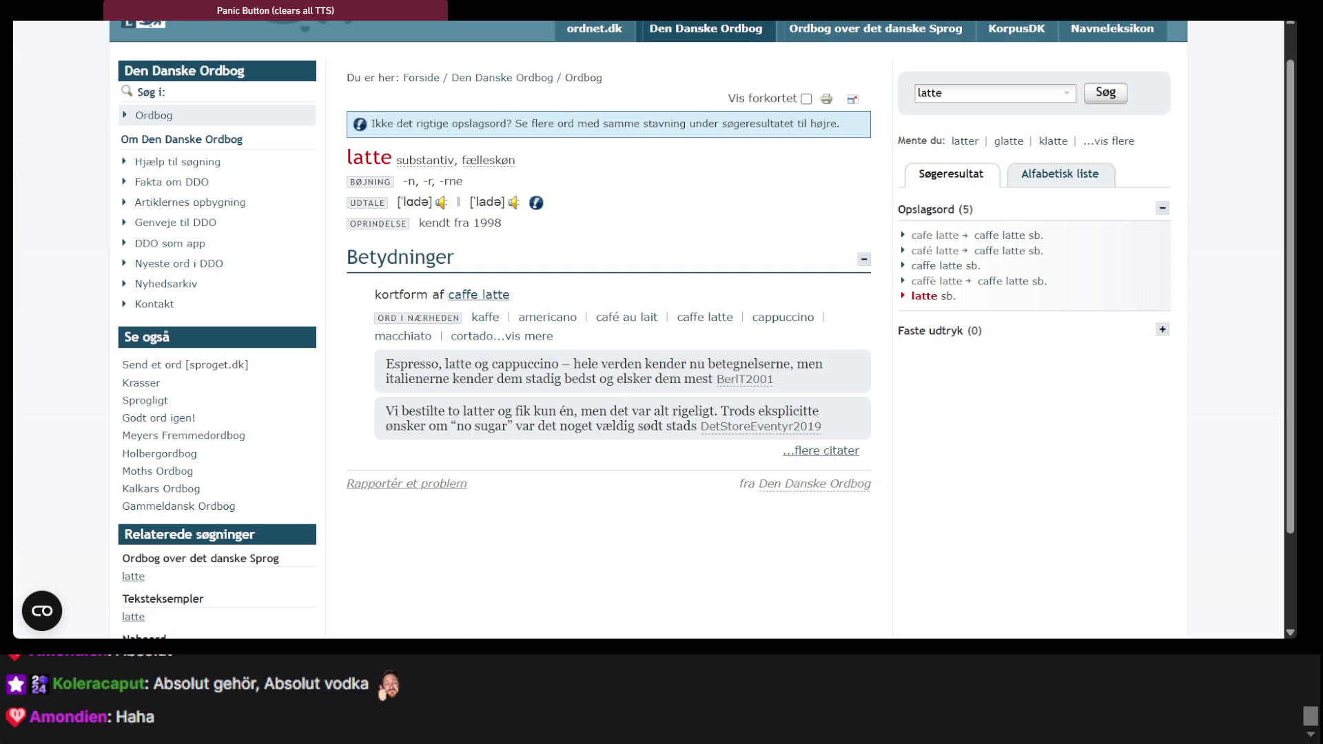
key(ctrl+Tab)
key(ctrl+a)
text(gehör)
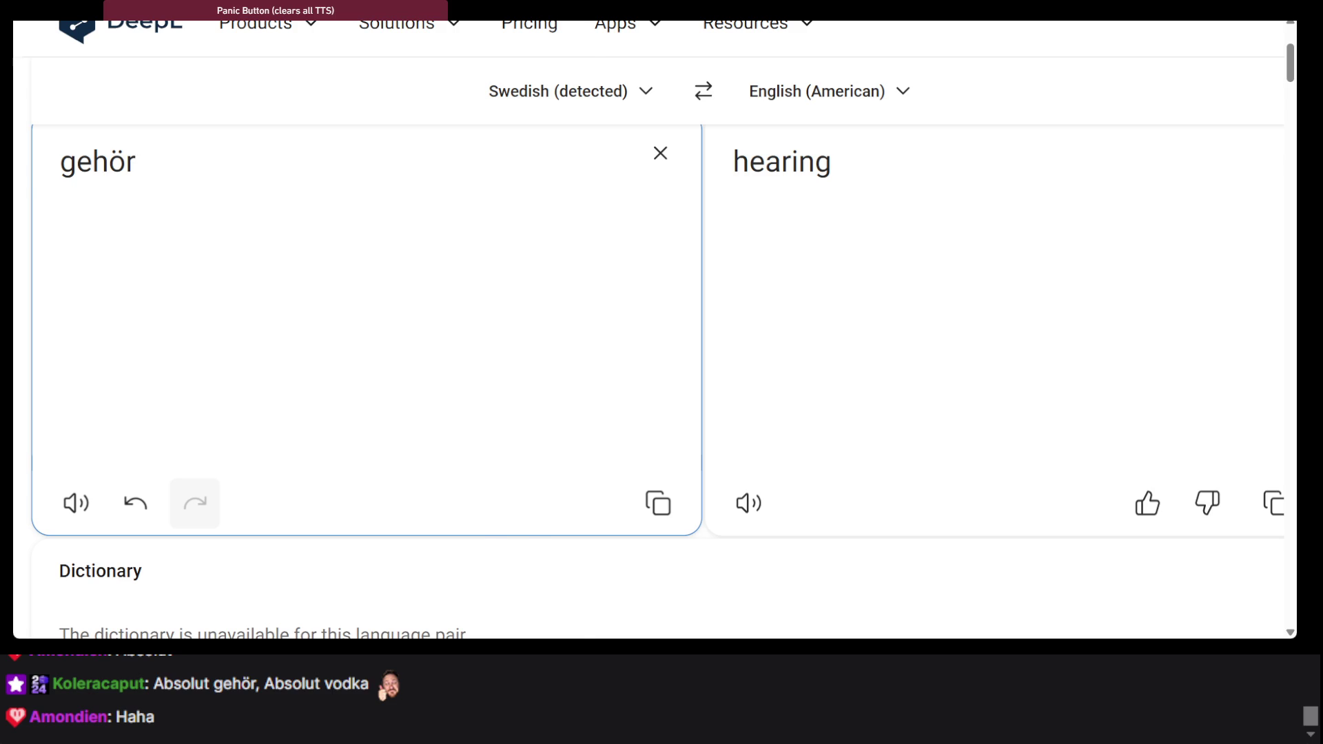
key(ctrl+Tab)
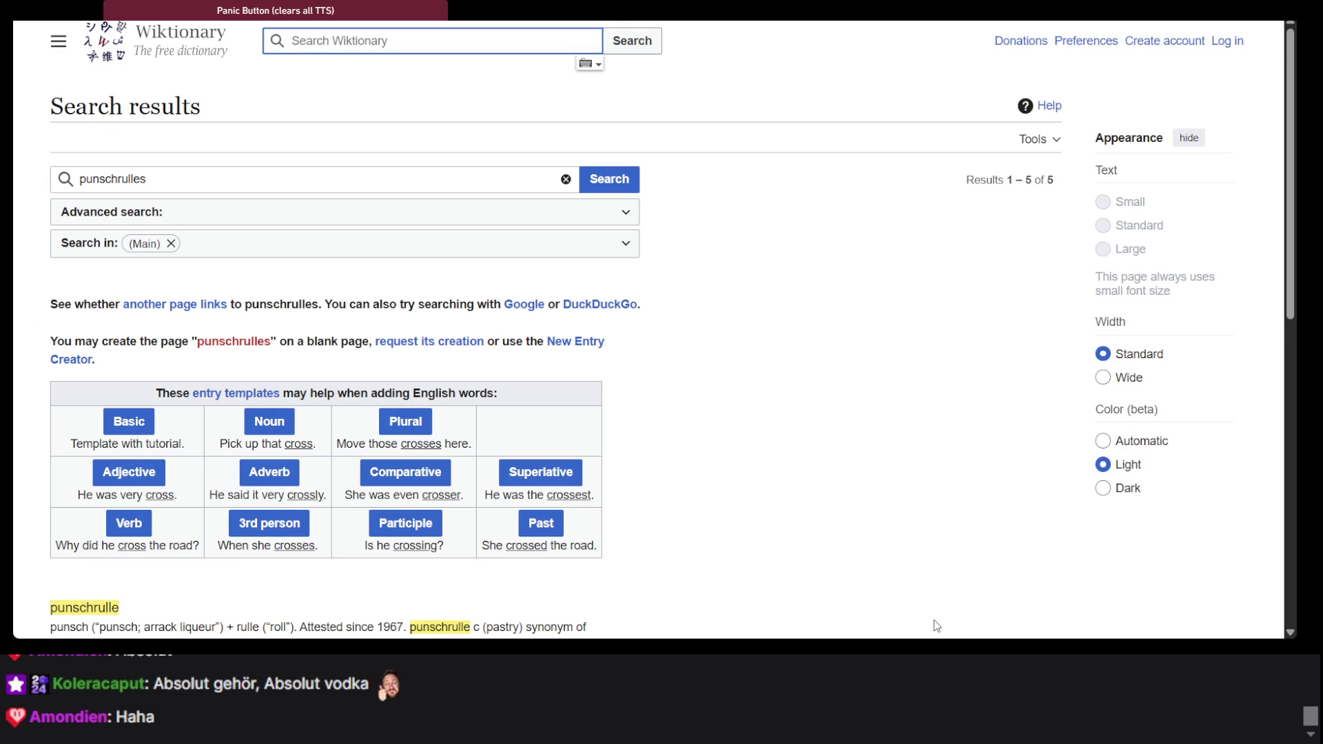
click(919, 625)
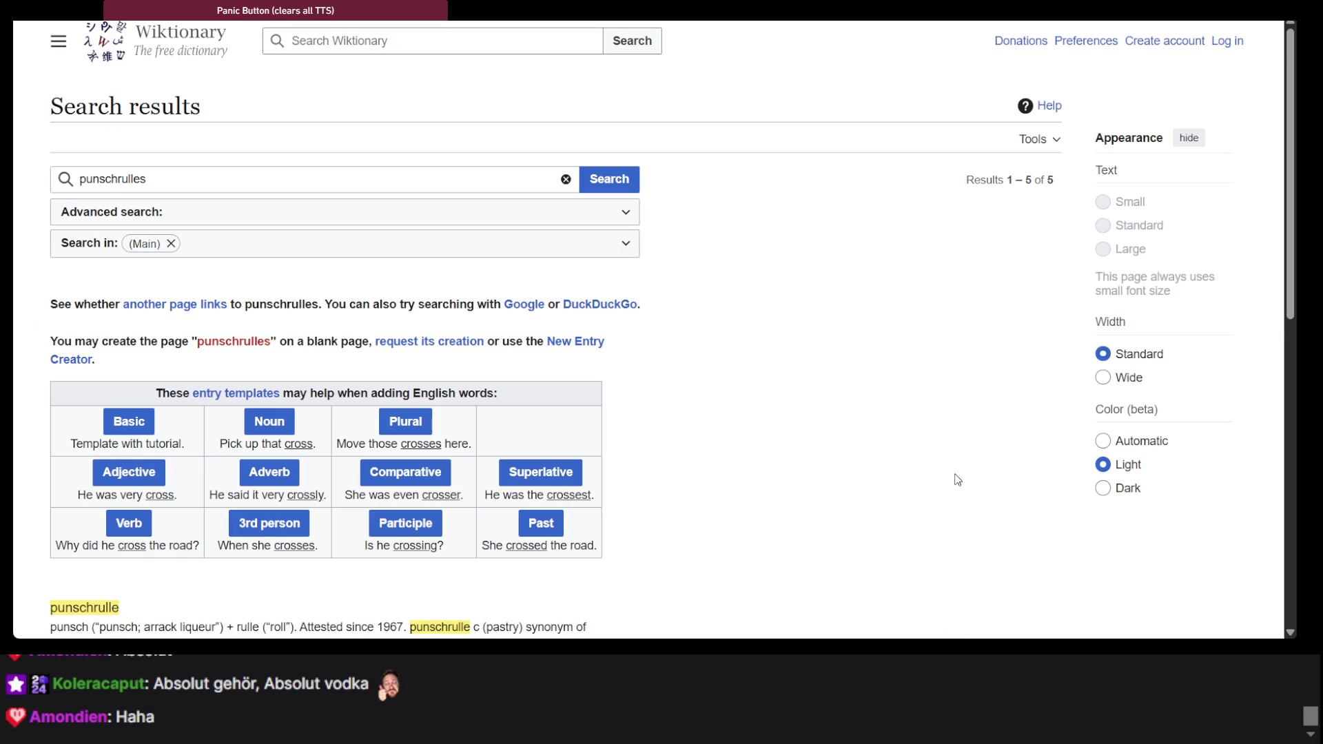
key(ctrl+Tab)
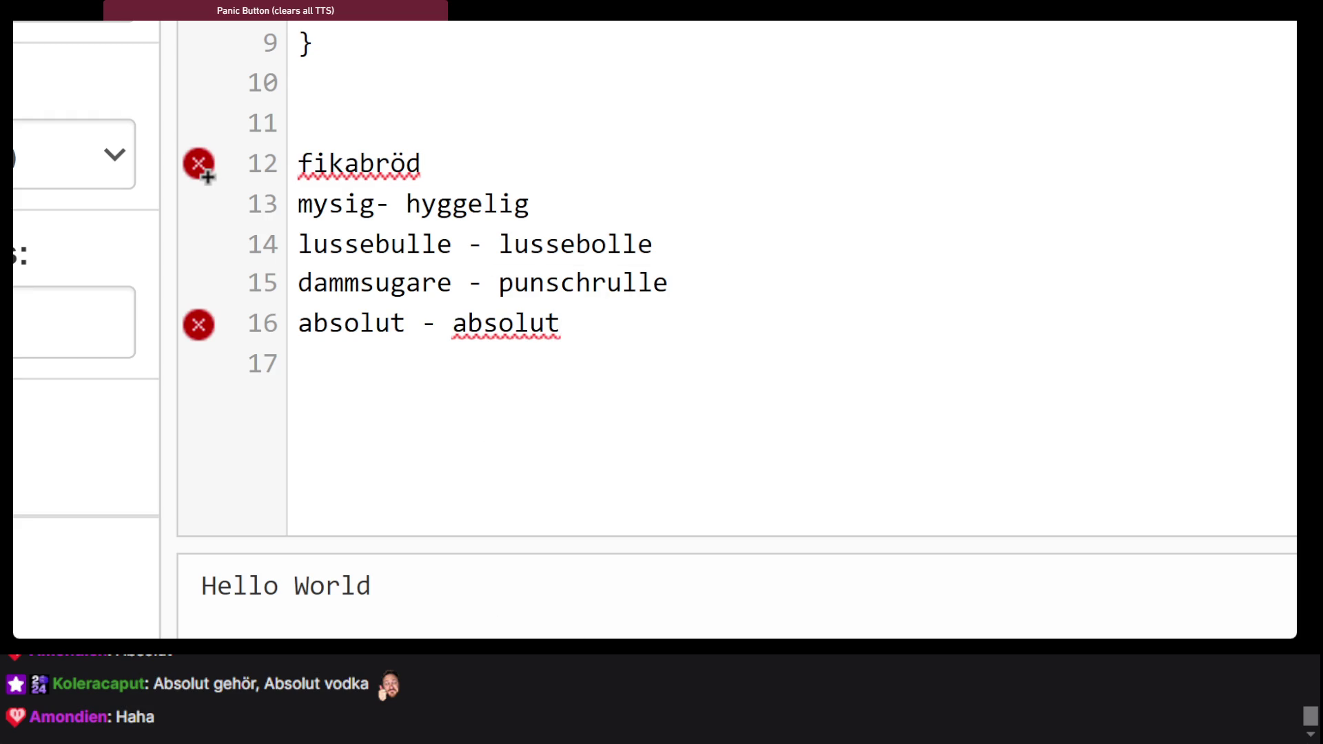
drag(581, 344, 232, 219)
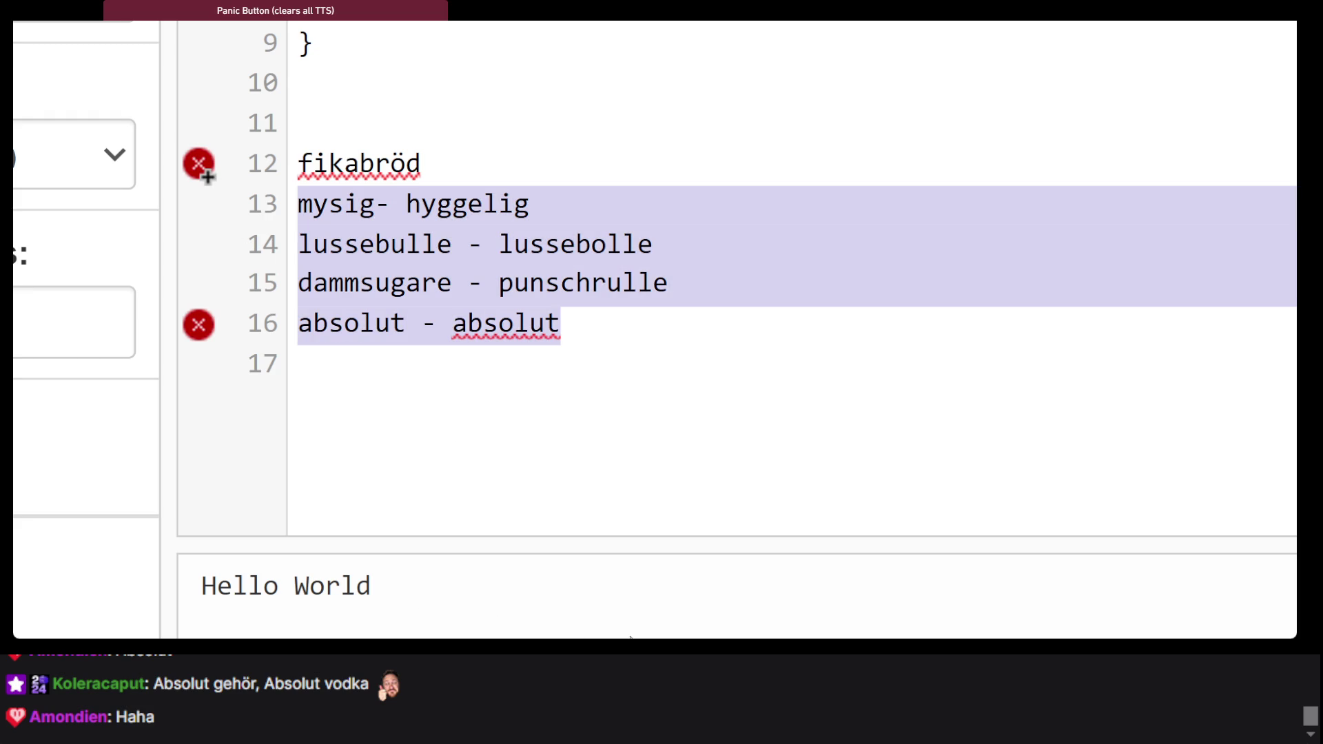
click(891, 617)
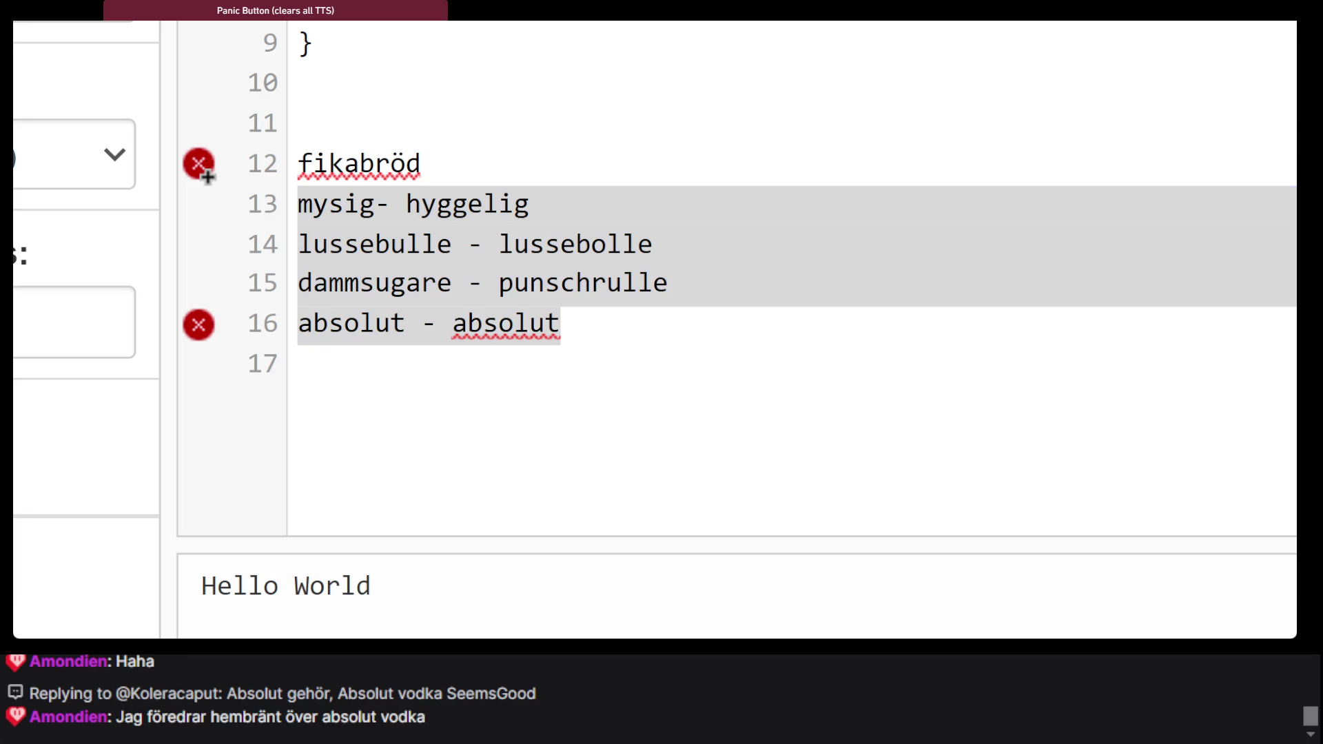
click(739, 371)
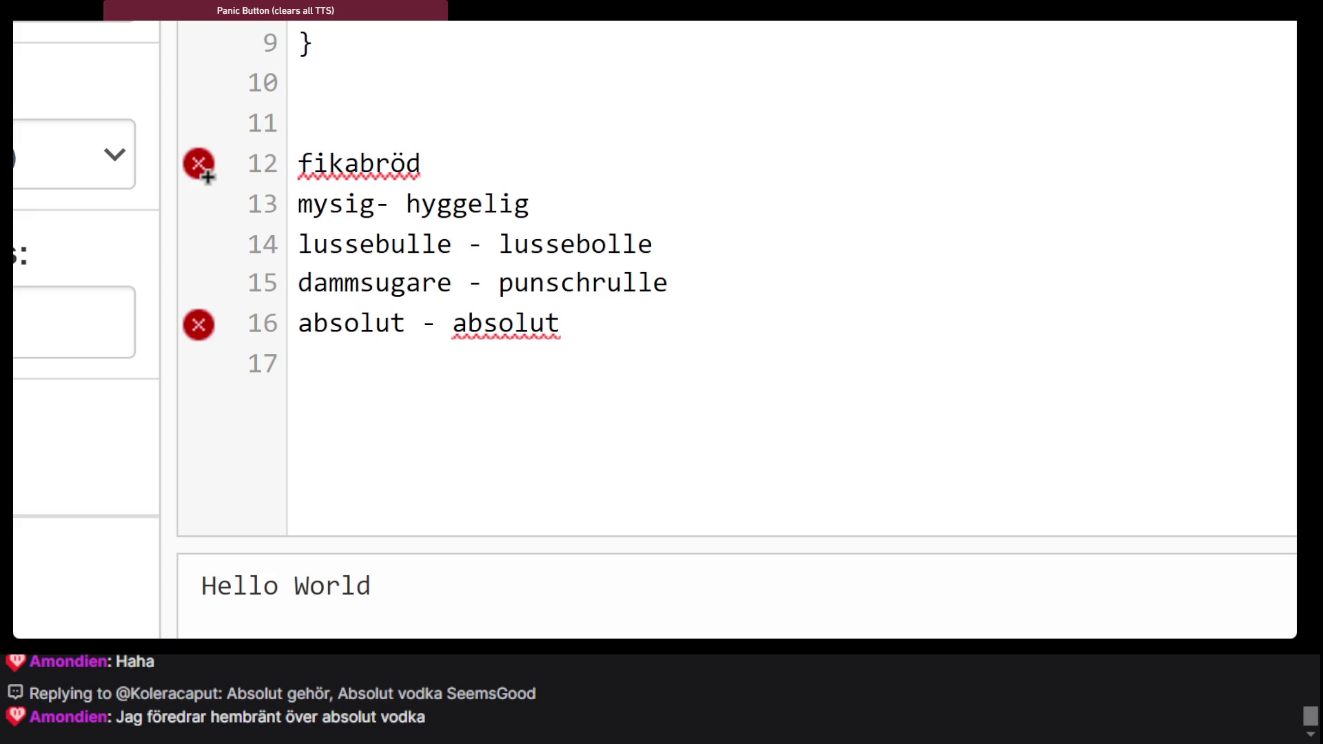
click(900, 247)
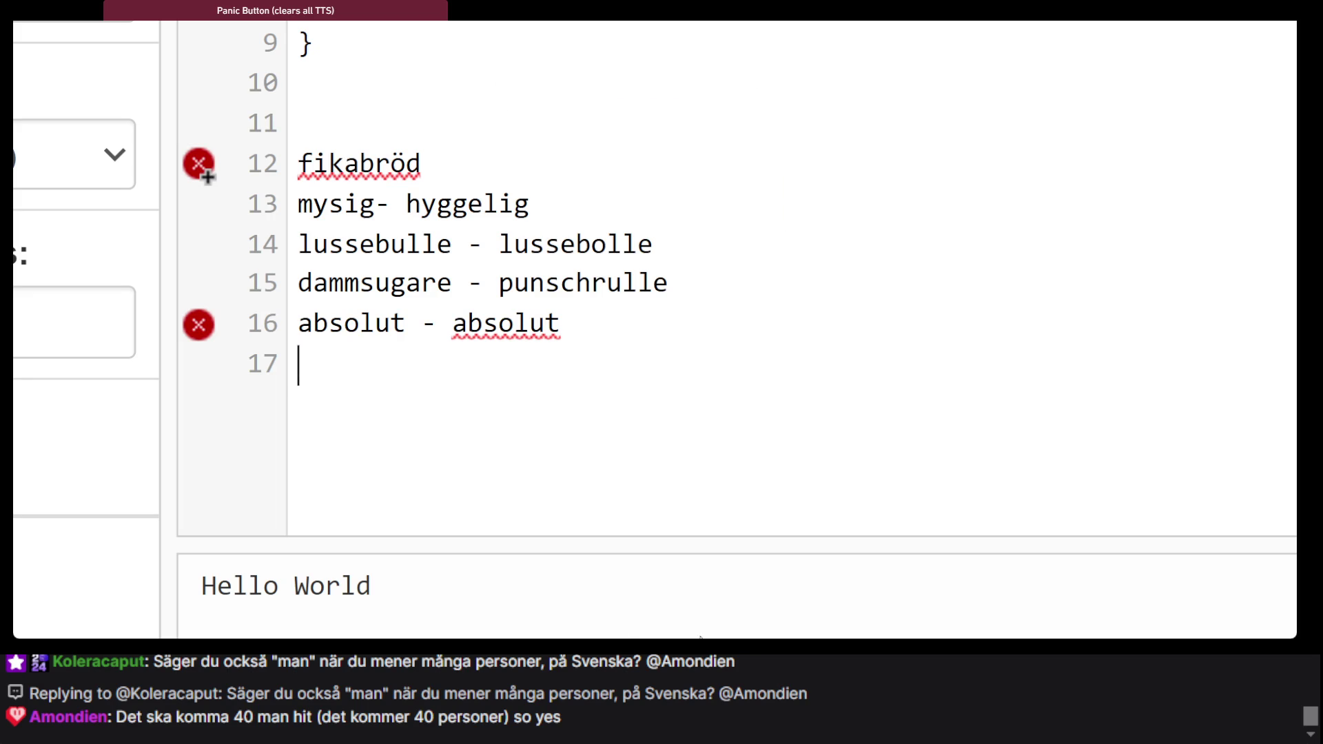
Select the word 'punschrulle' on line 15 and switch to the Google Translate page
click(547, 289)
double_click(547, 290)
key(ctrl+c)
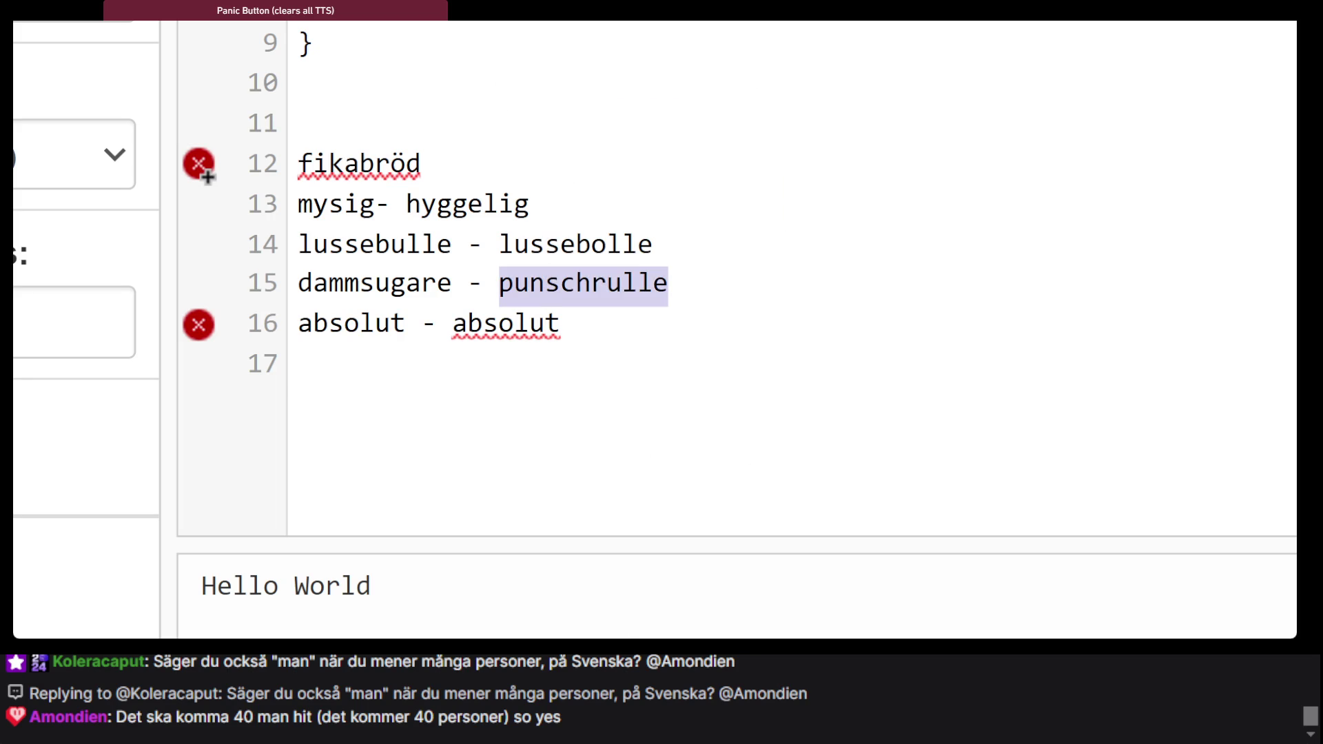
key(alt+Tab)
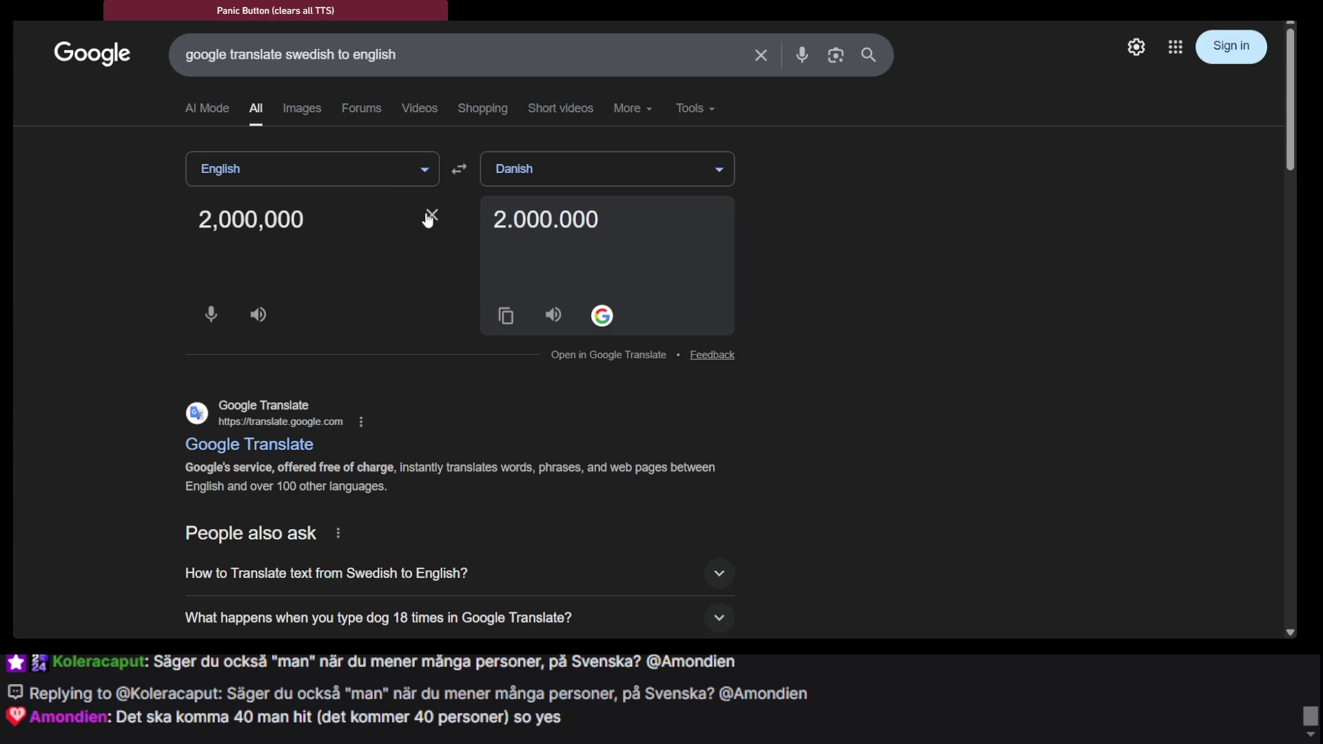
Translate 'punschrulle' from Danish to English in Google Translate, replacing the old 2,000,000 text
click(460, 172)
click(369, 227)
key(ctrl+a)
key(ctrl+v)
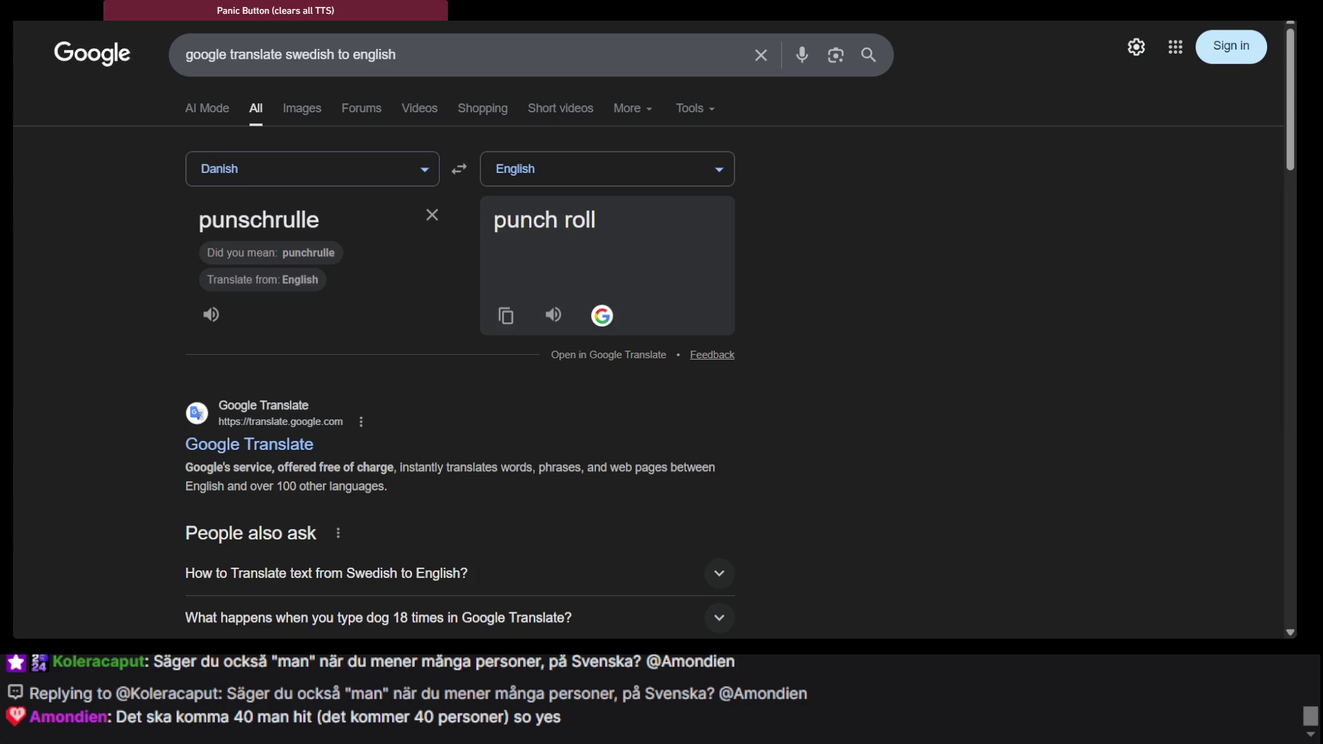
Check the ordnet.dk entry for punschrulle, then go back to the editor's word list
key(ctrl+Tab)
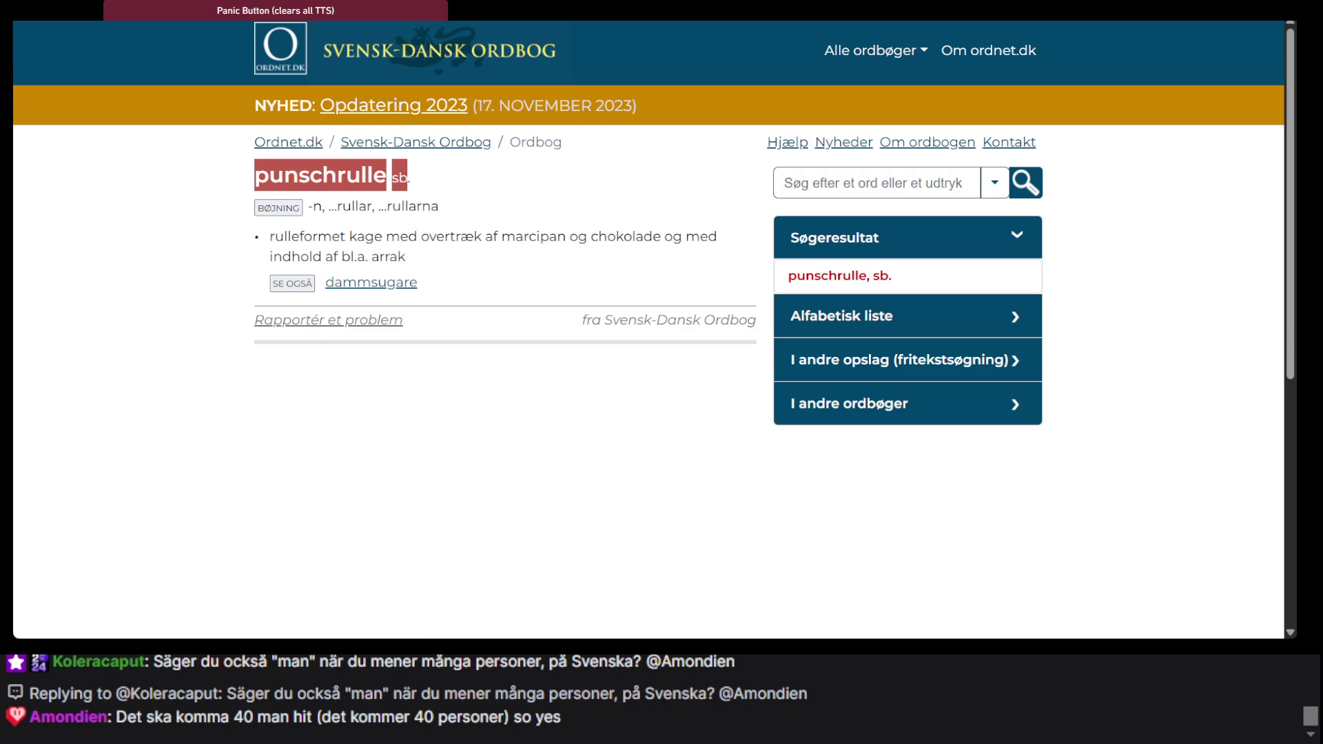
key(ctrl+Tab)
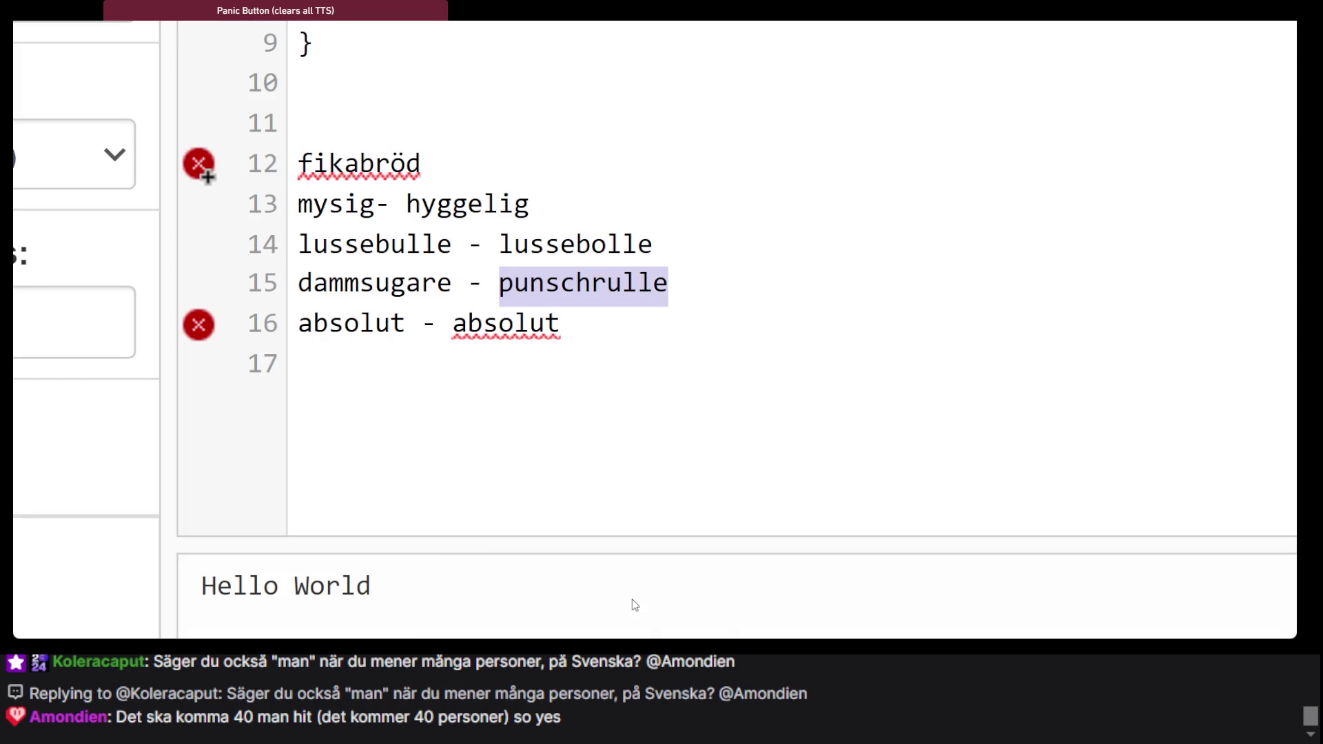
click(650, 623)
Search Den Danske Ordbog for 'cappucino' in place of 'latte'
key(alt+Tab)
double_click(944, 93)
text(cappucino)
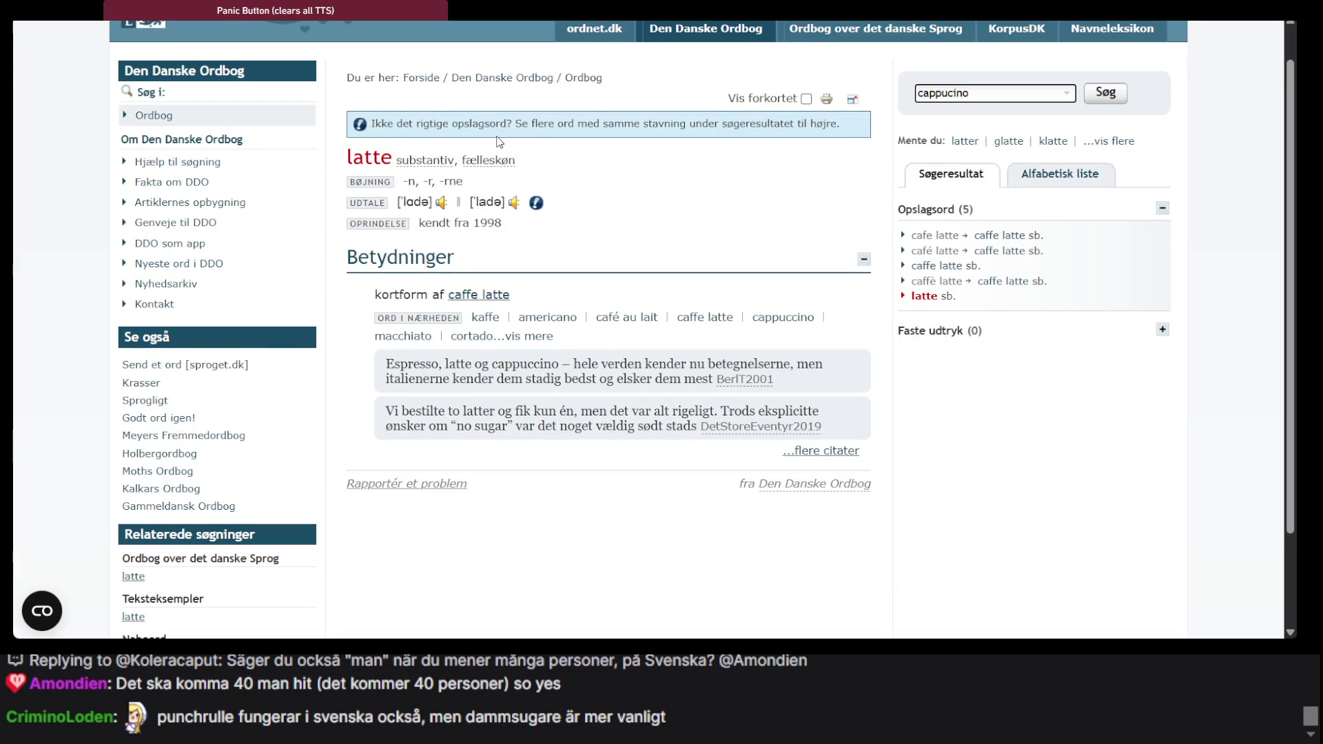
click(1112, 106)
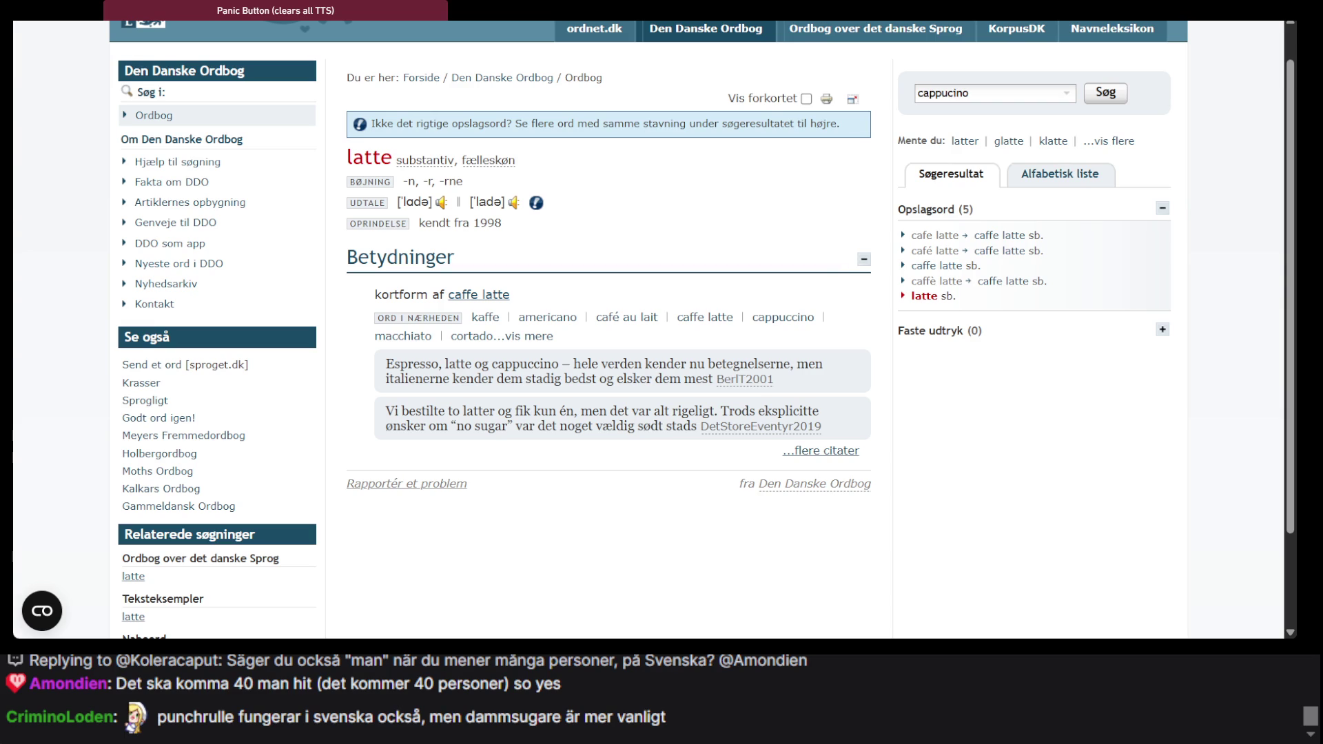
key(Return)
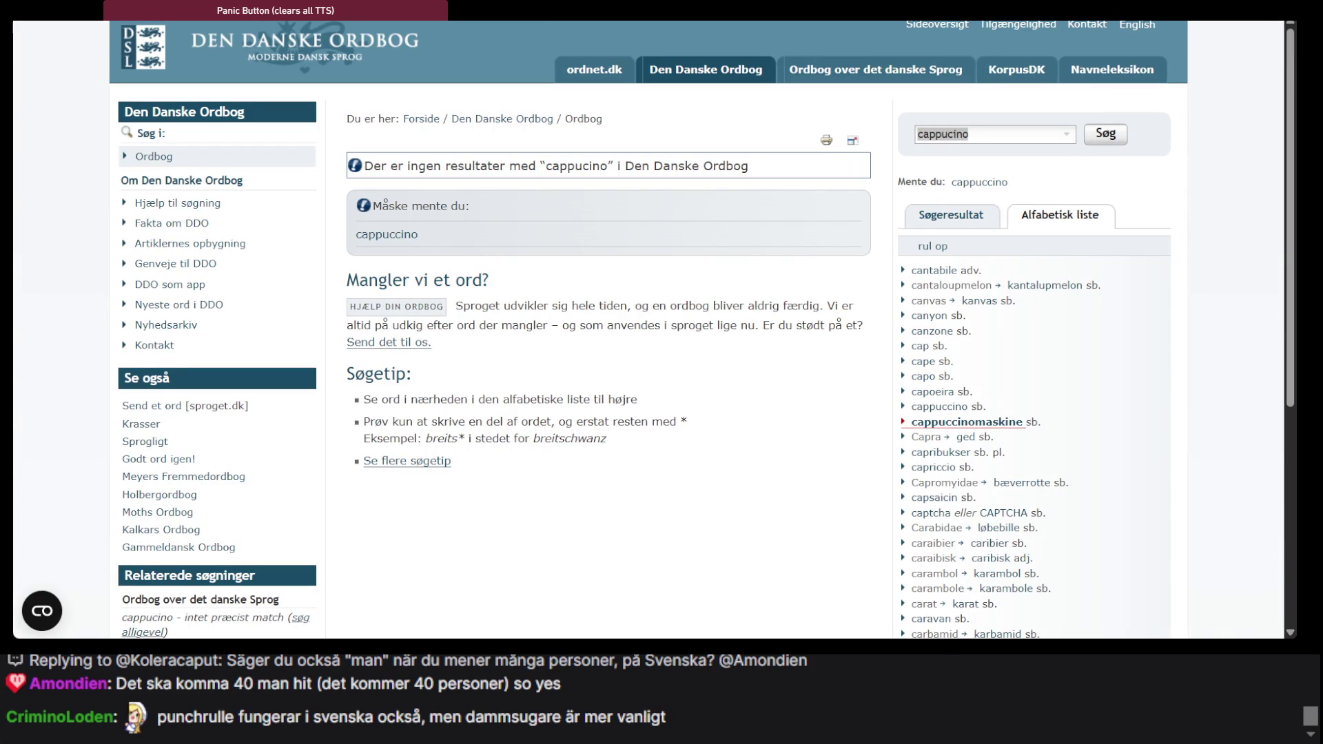
Move to the Wiktionary results for 'punschrulles' and start a new search there
click(970, 133)
click(513, 22)
click(474, 31)
Look up 'vanligt' in Wiktionary, open its base form 'vanlig' and select the headword
text(vanligt)
key(Return)
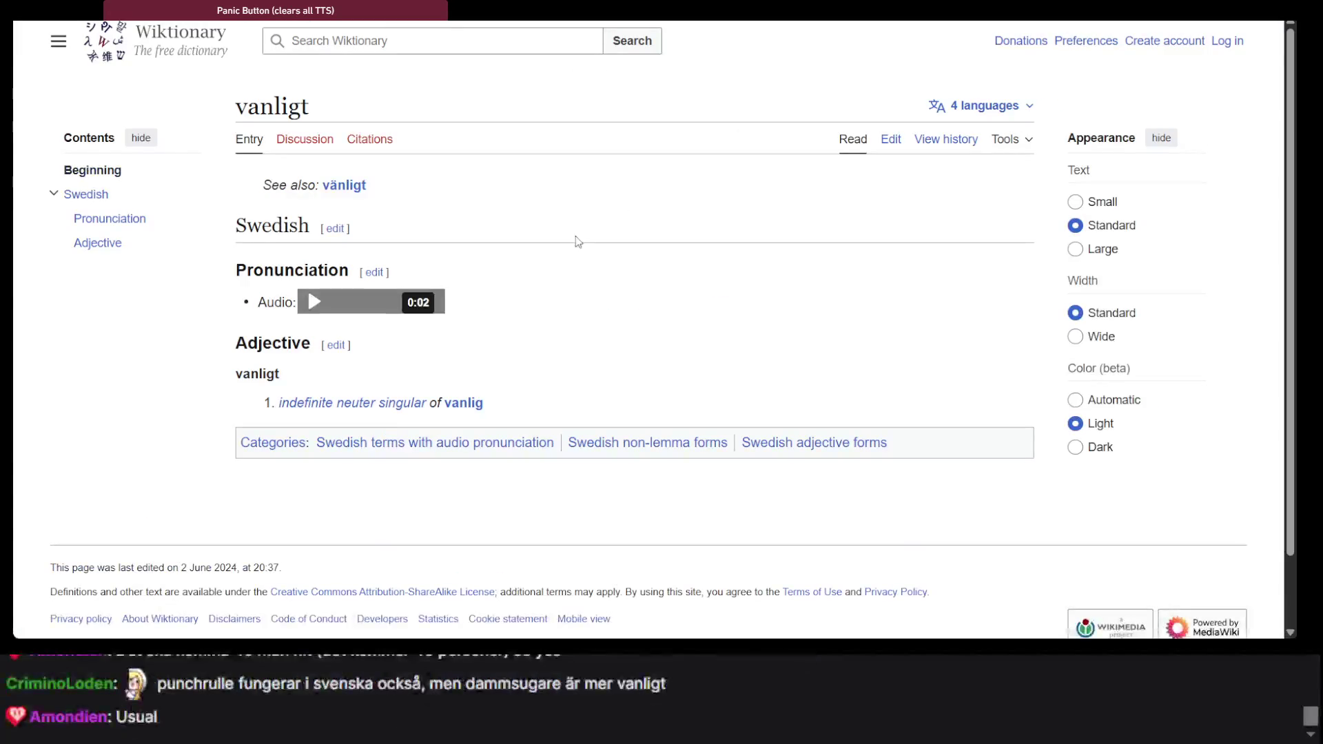
click(462, 407)
scroll(465, 413, up, 4)
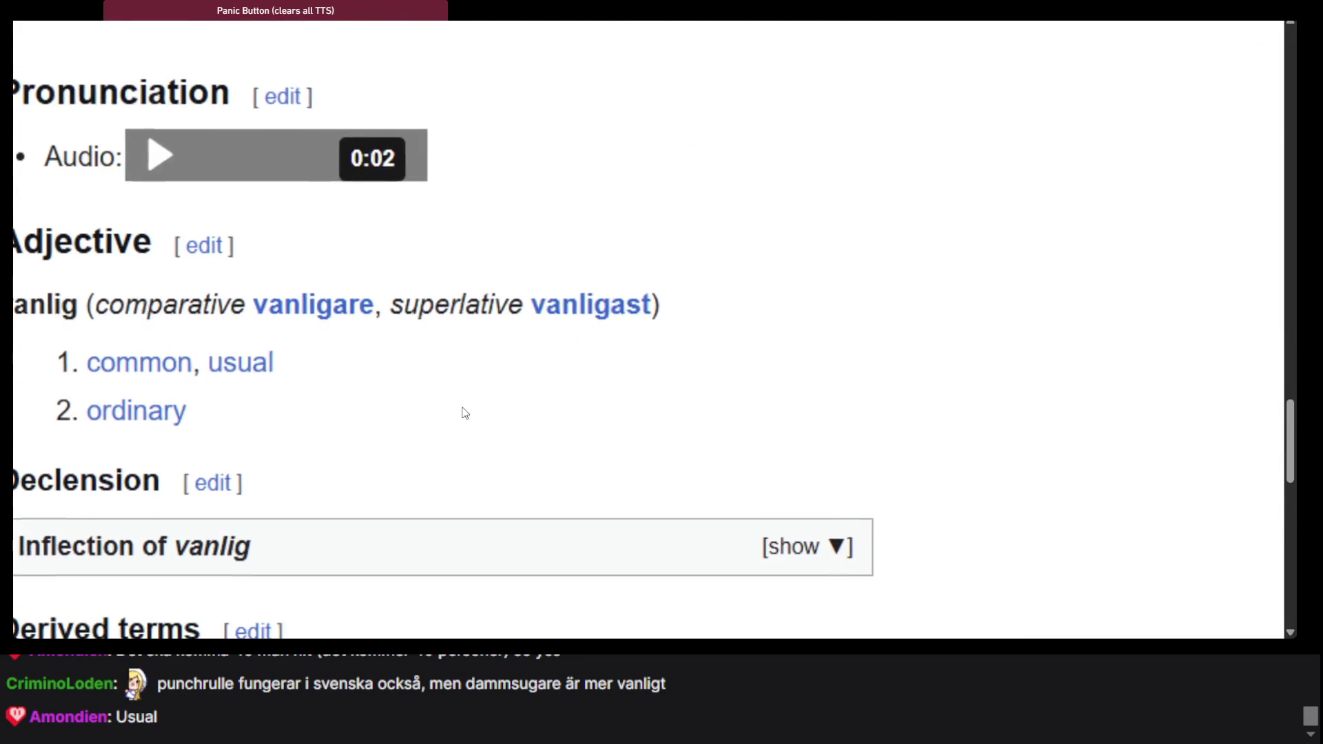
triple_click(231, 324)
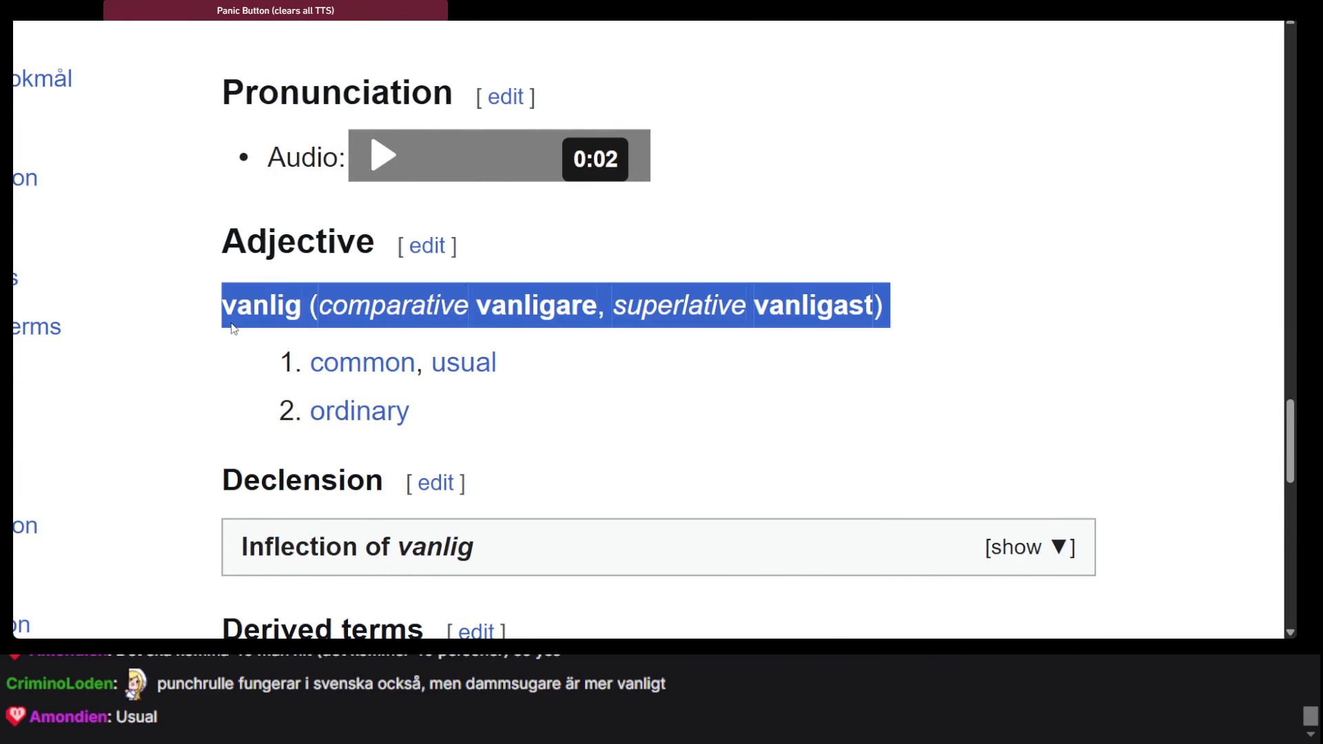
double_click(256, 308)
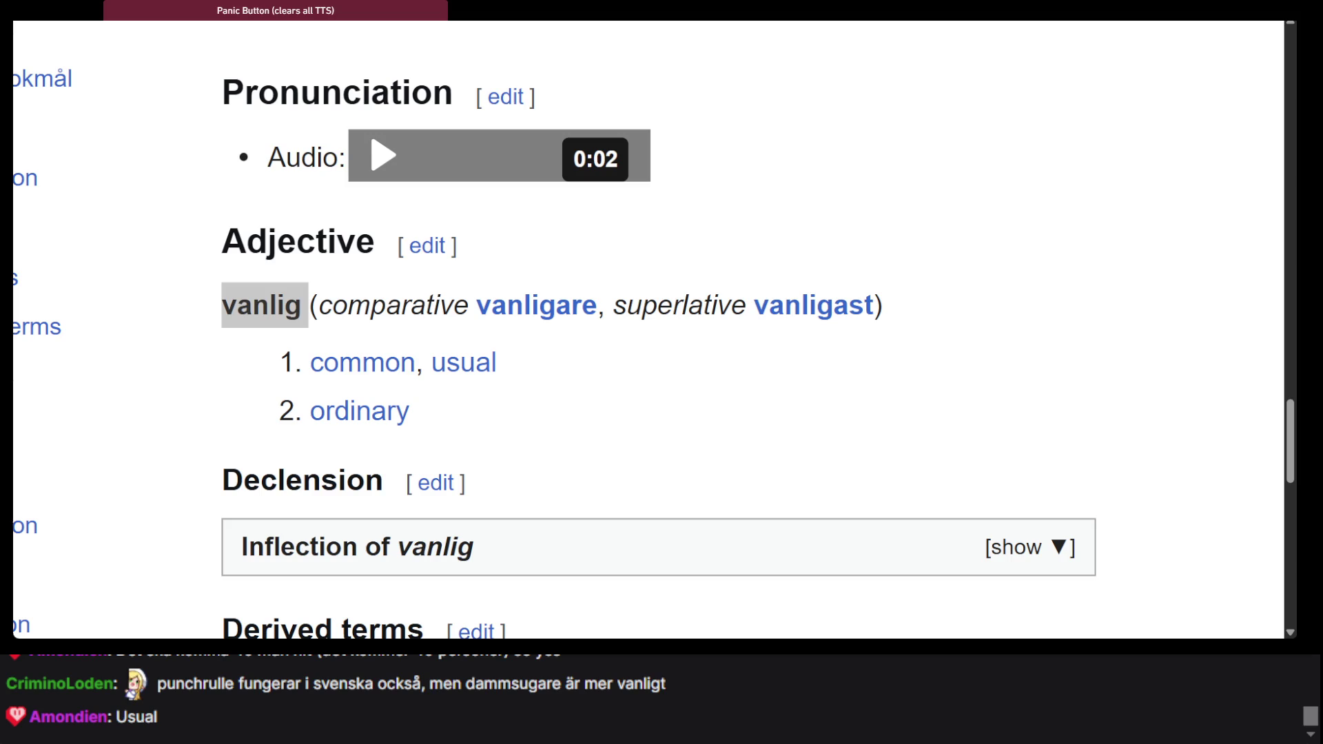
Clear the selection and return to the chat explaining 'Ja, absolut!'
click(955, 142)
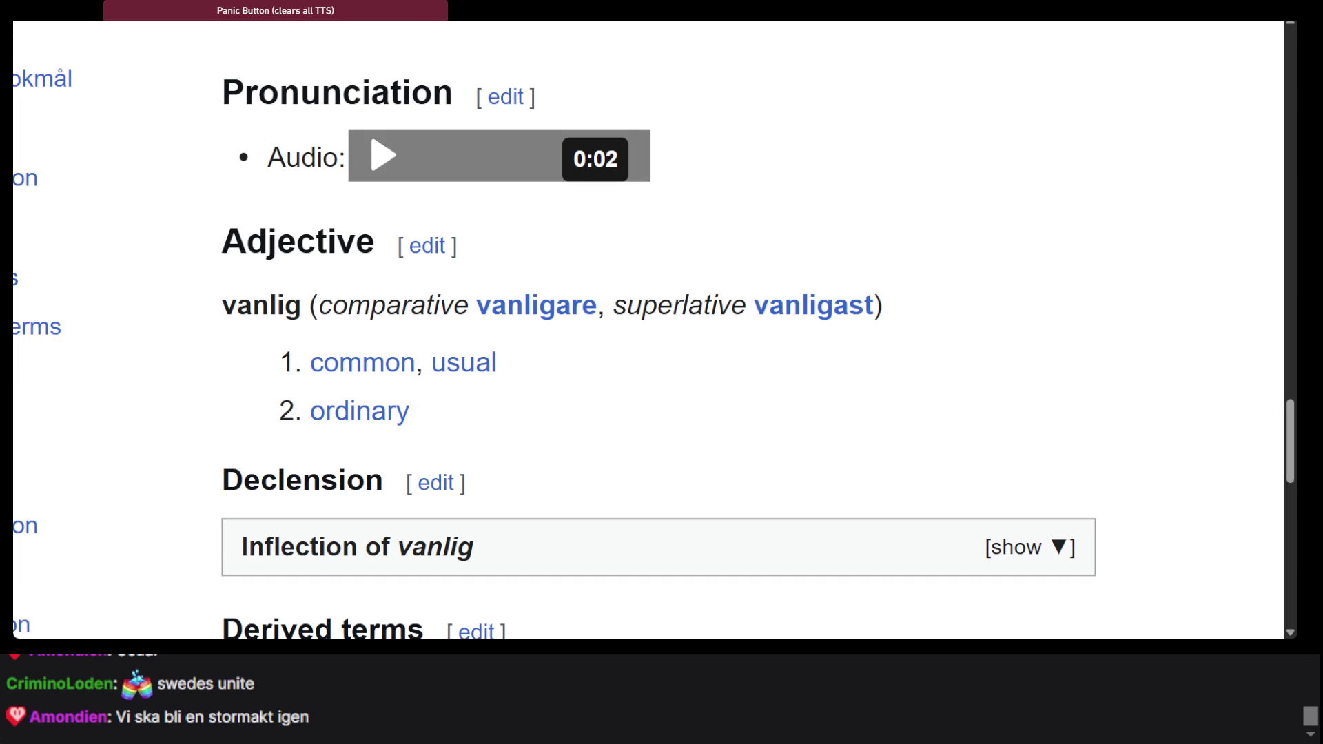
scroll(1006, 319, up, 15)
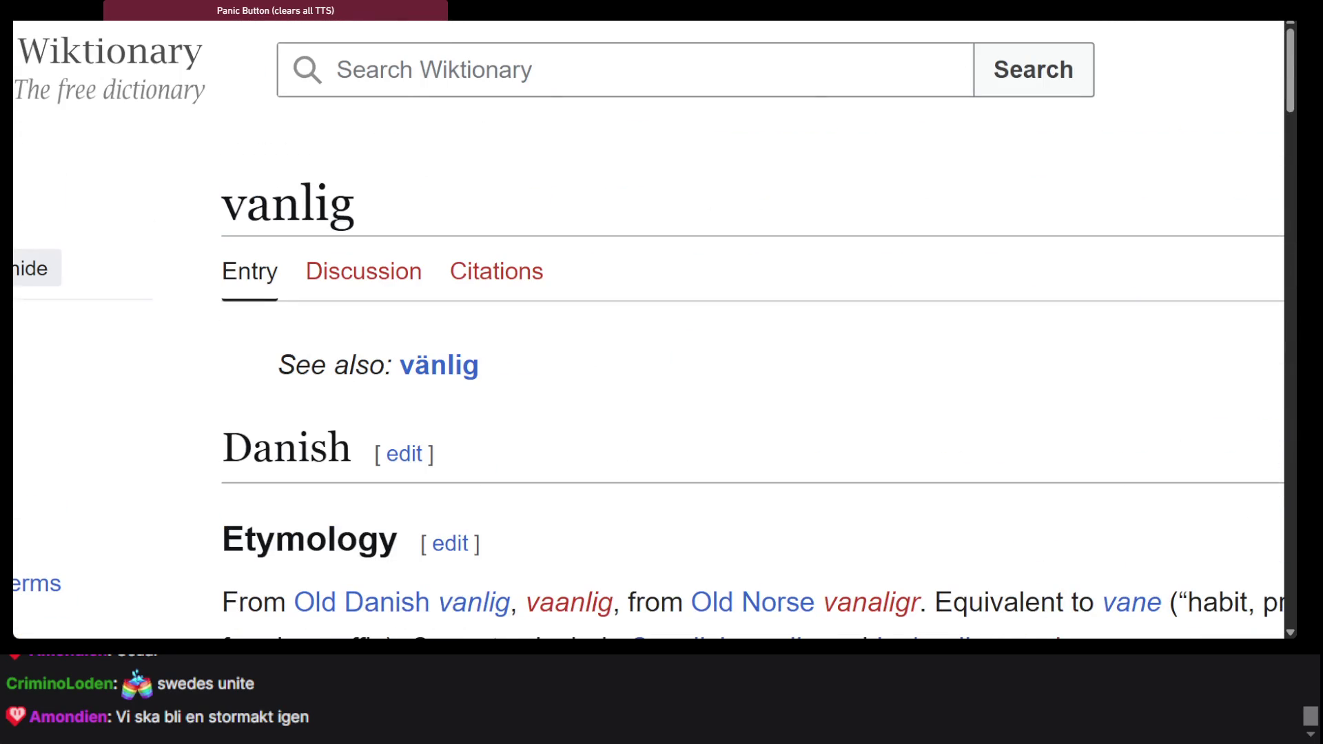
key(ctrl+Tab)
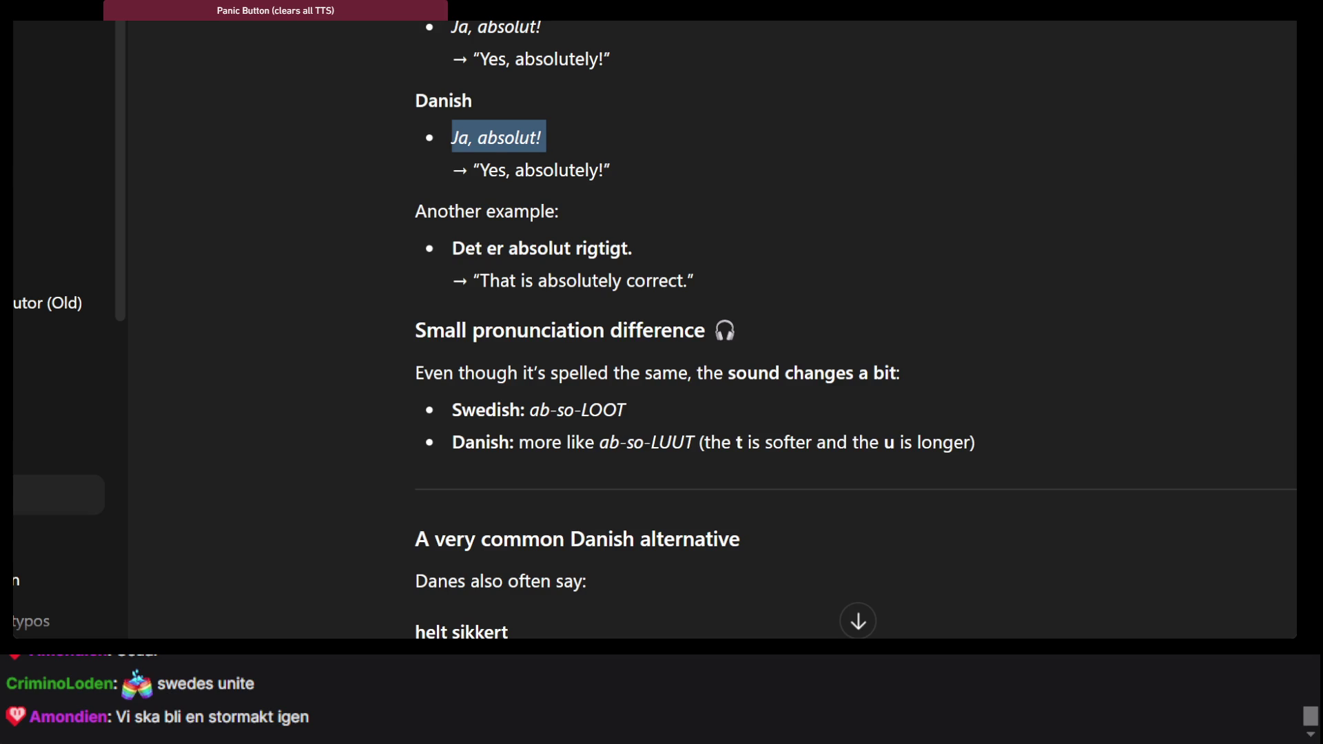
Return to .NET Fiddle and place the cursor on line 15 after 'dammsugare -'
key(ctrl+Tab)
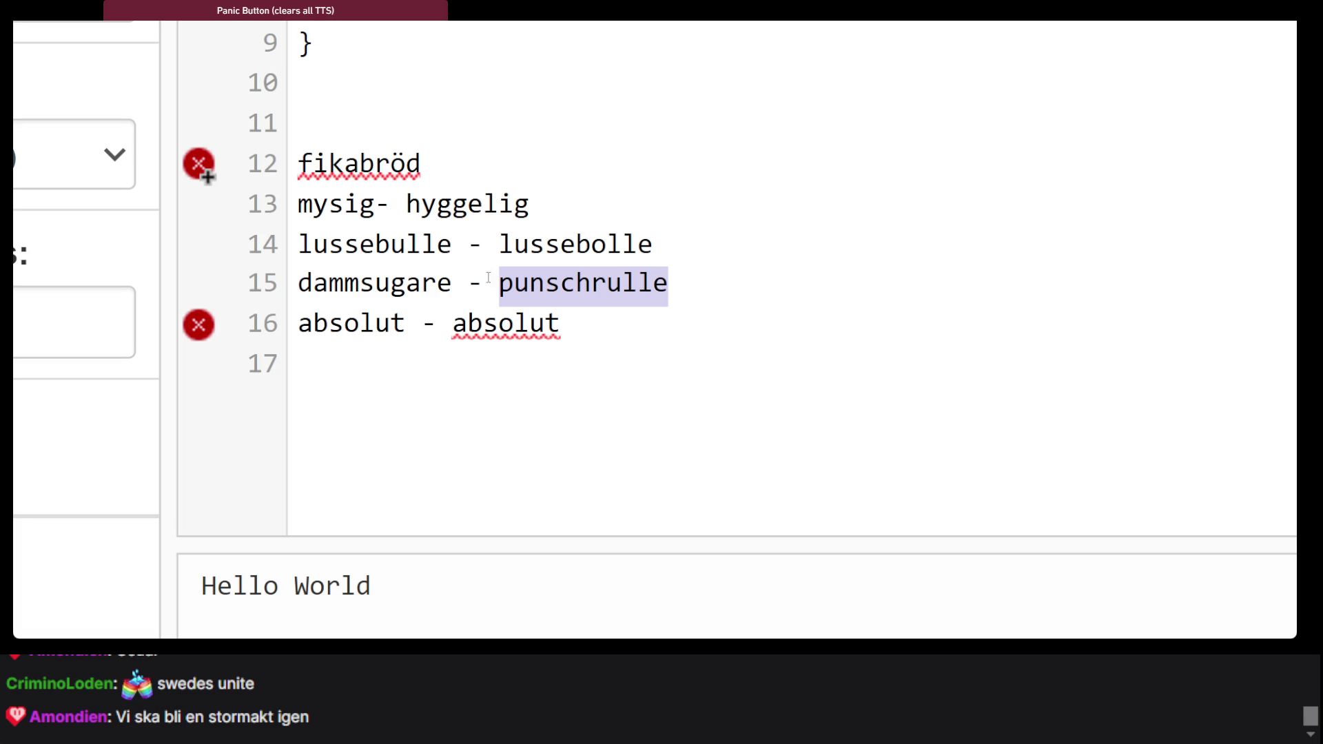
click(483, 284)
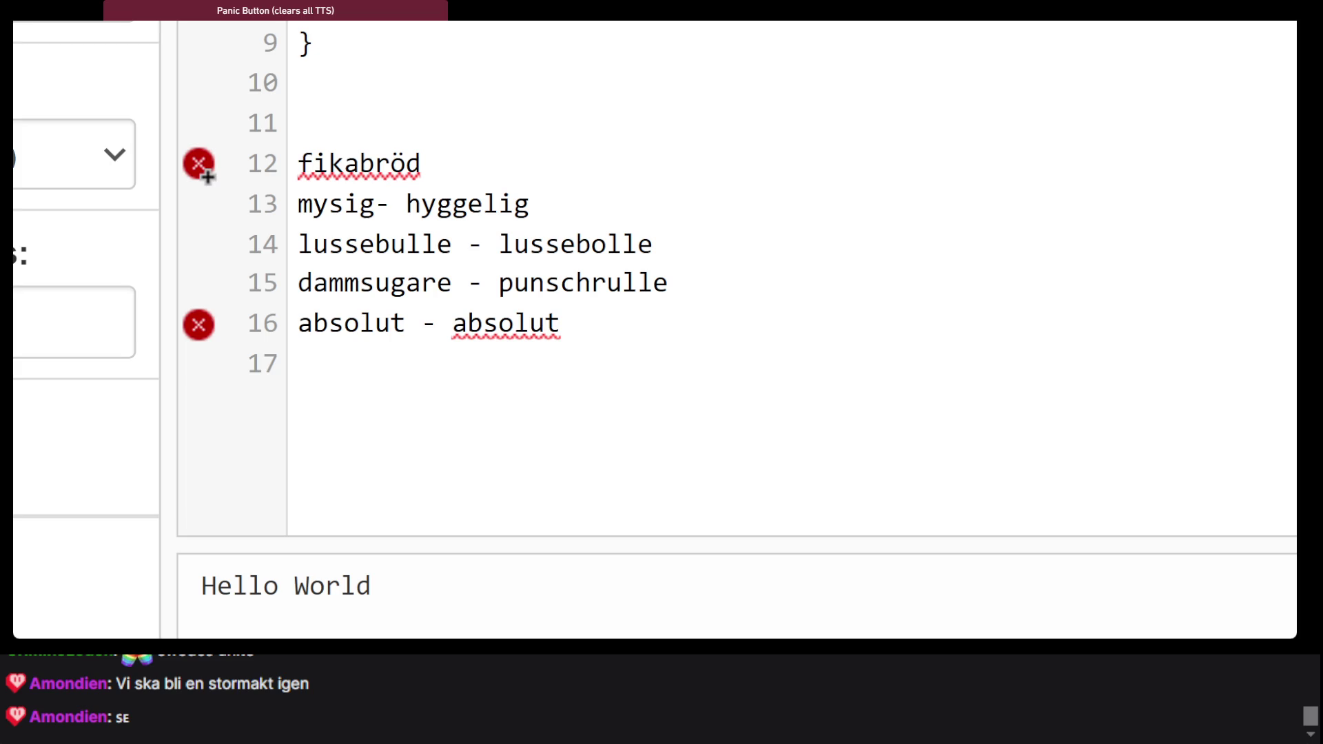
key(alt+Tab)
Look up 'dammsugare' in ordnet.dk and check its Danish translation 'støvsuger'
click(862, 184)
text(dammsugare)
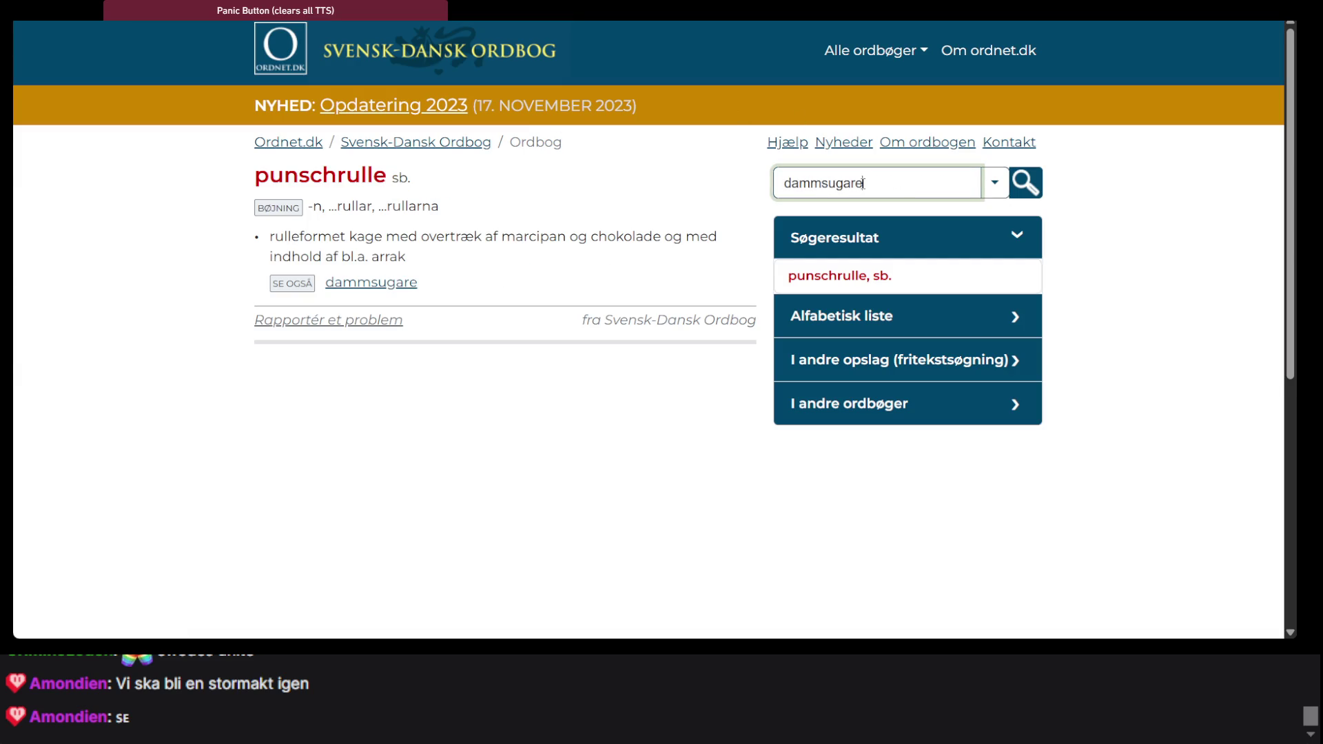
key(Return)
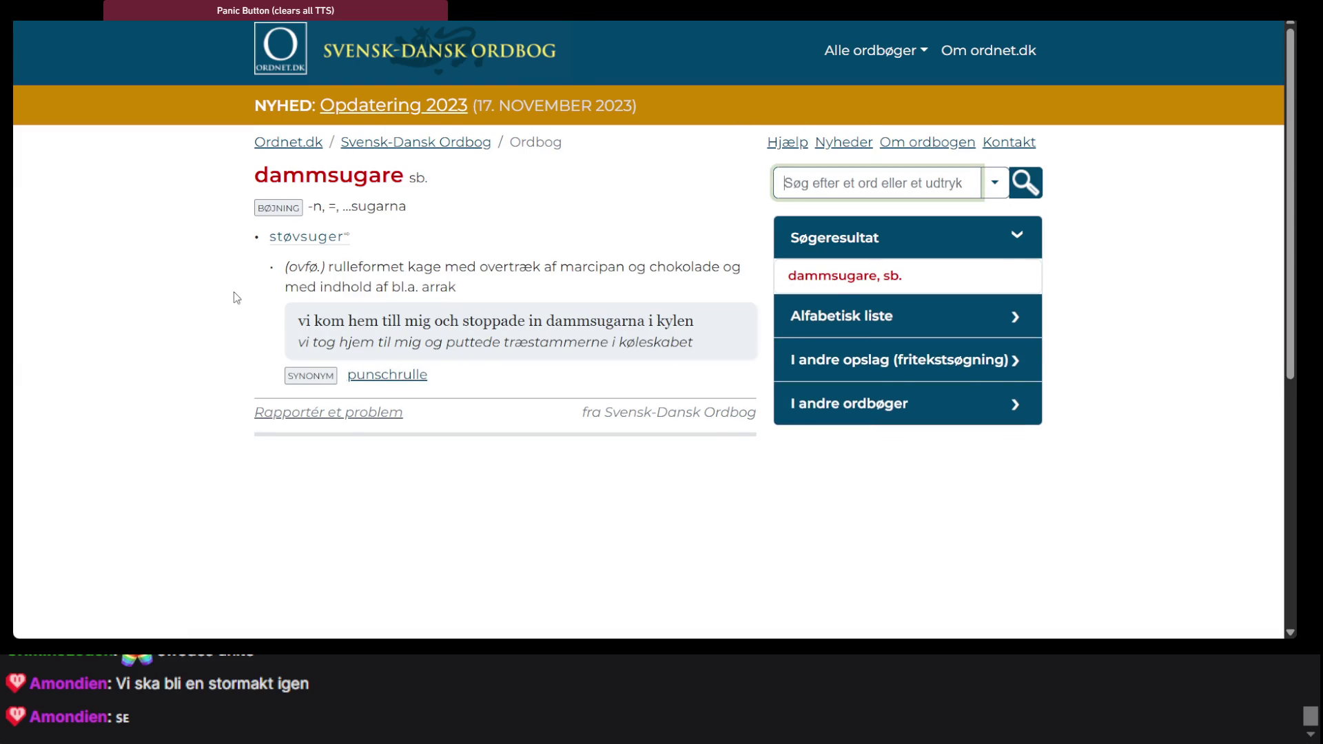
scroll(234, 294, up, 4)
click(419, 193)
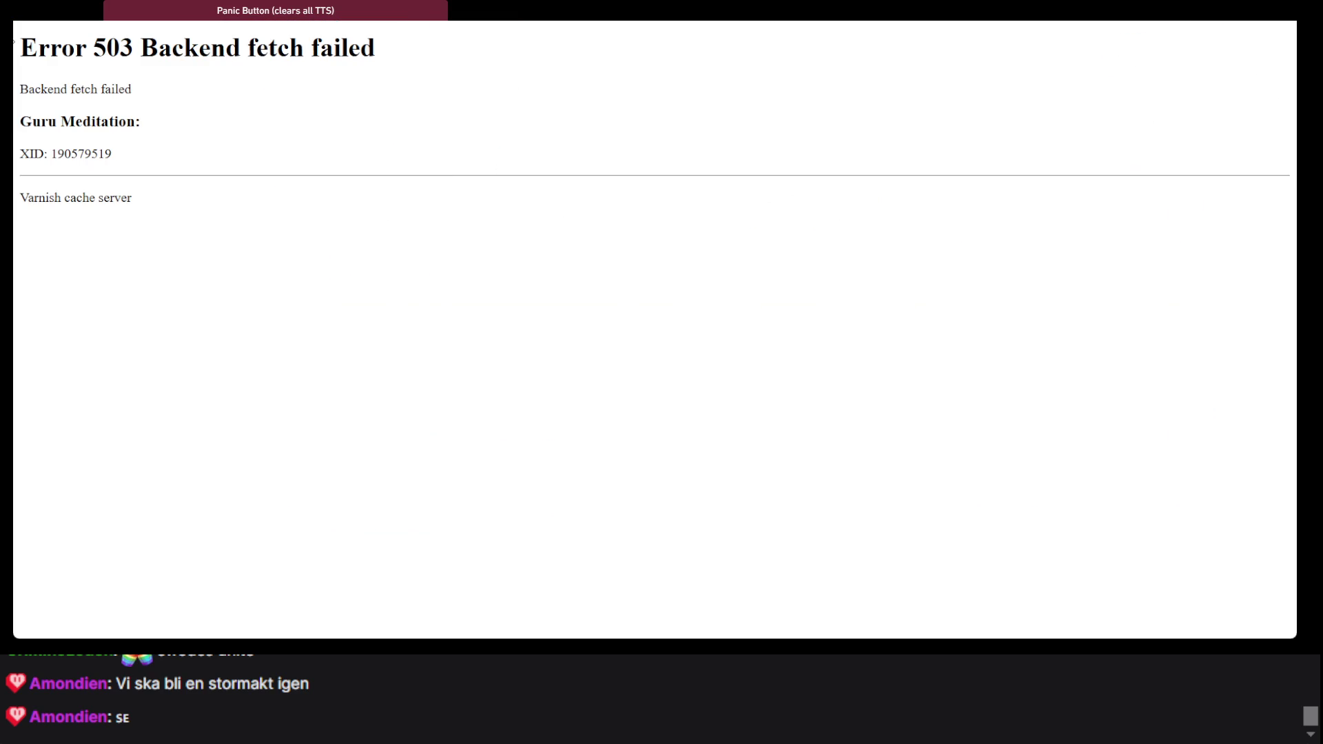
key(alt+Left)
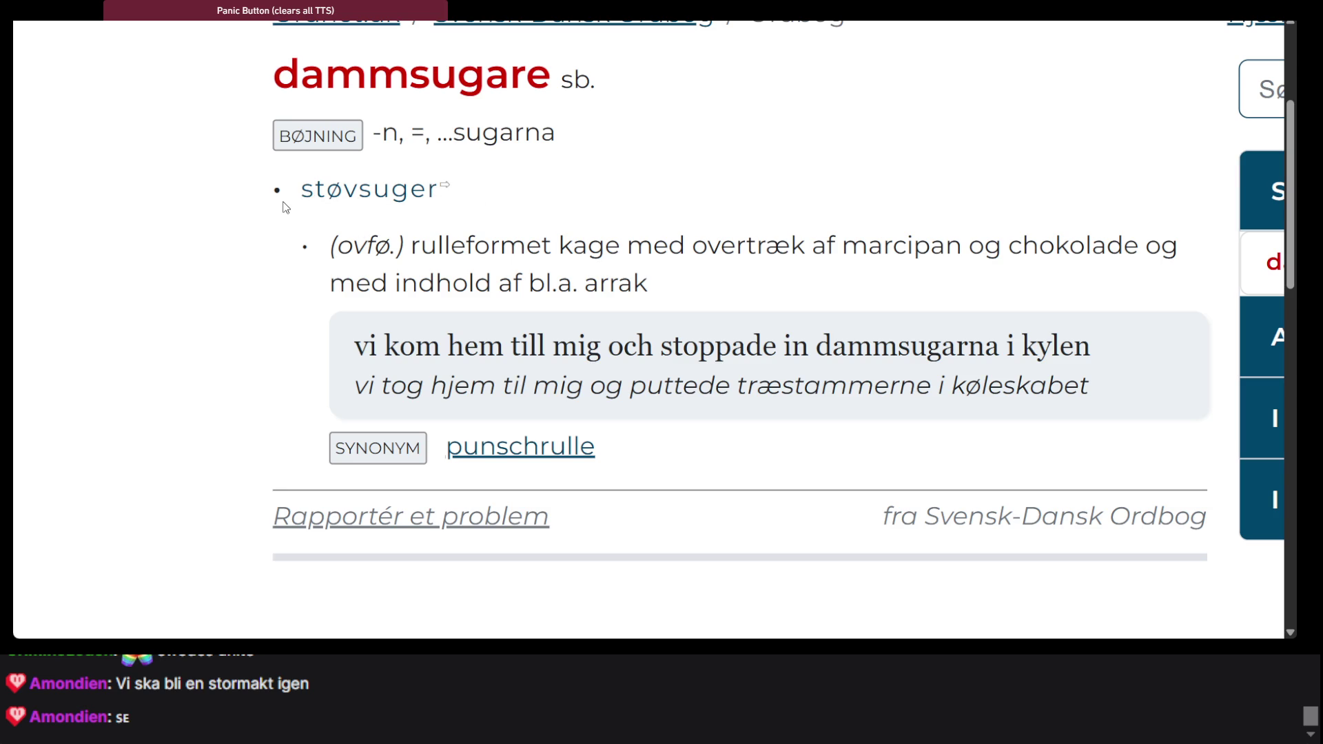
Confirm 'støvsuger' in Den Danske Ordbog, then return to the .NET Fiddle word list
drag(297, 191, 444, 203)
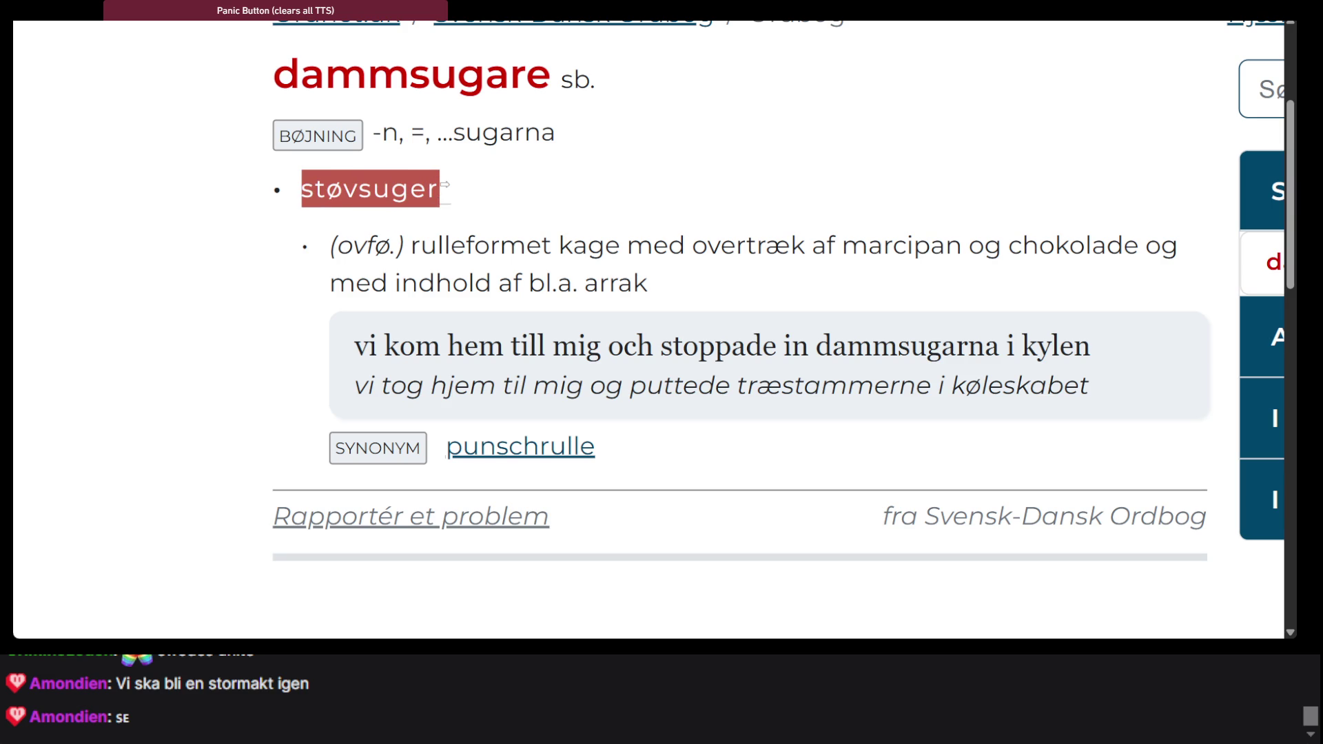
click(445, 186)
key(alt+Tab)
key(alt+Tab)
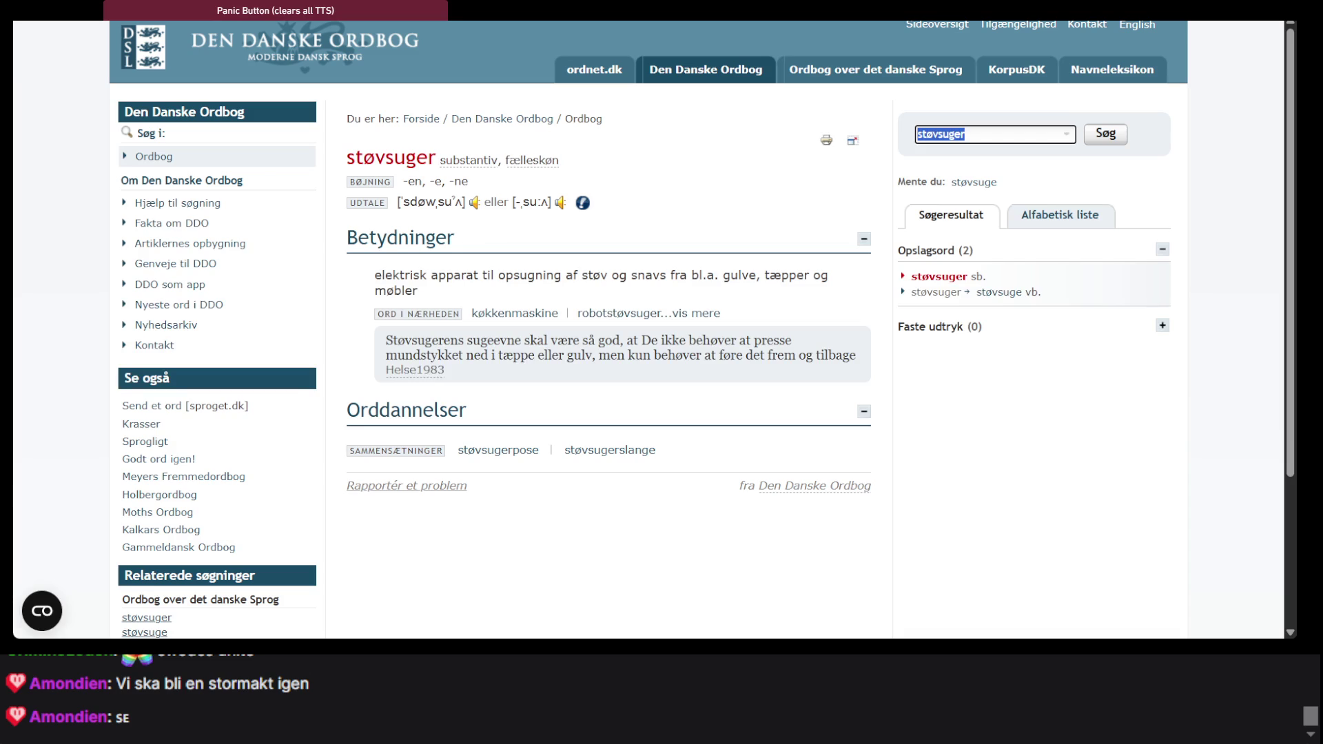
double_click(357, 166)
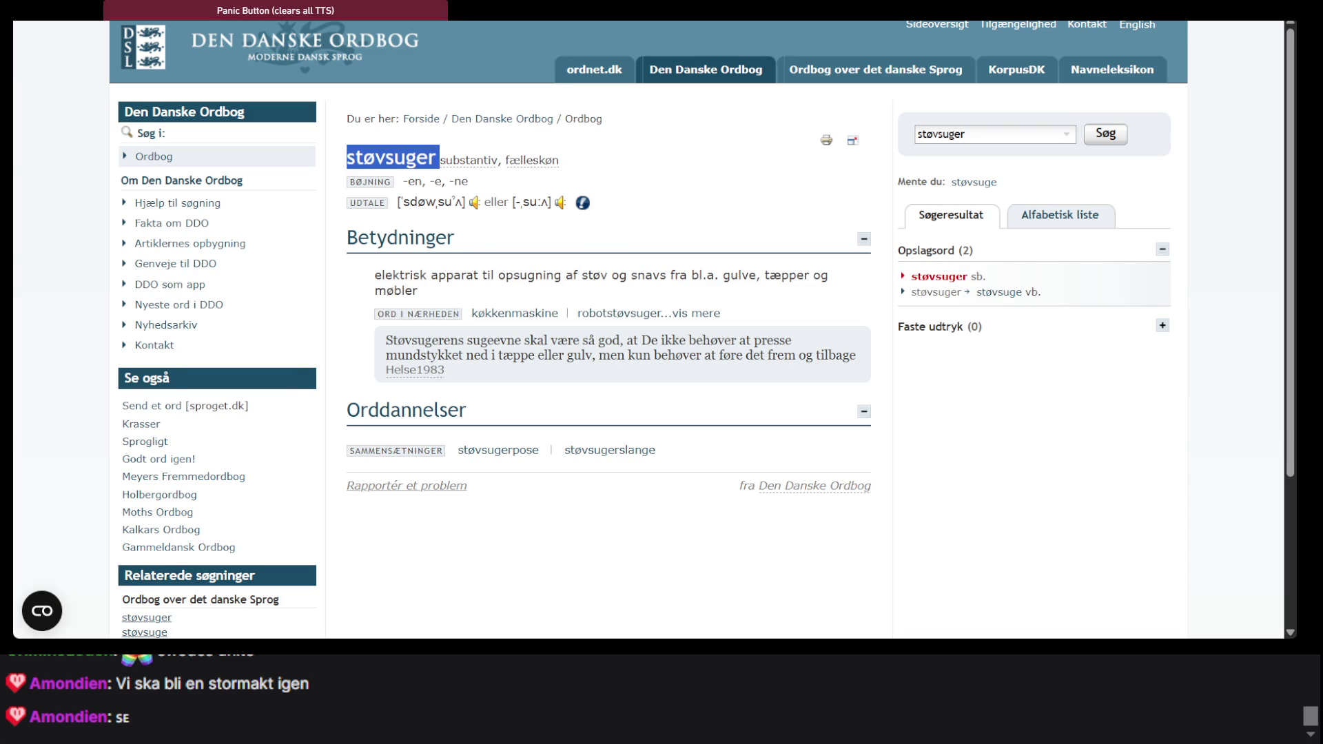
key(alt+Tab)
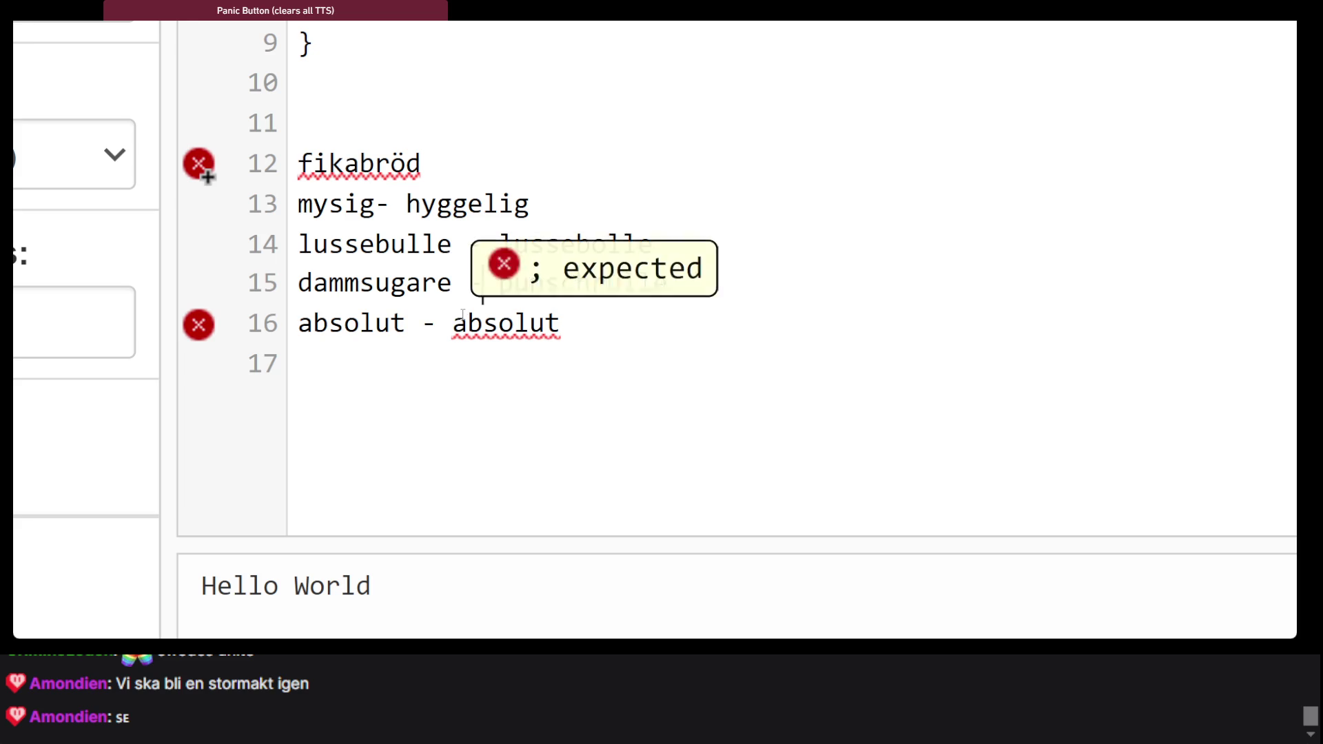
Append ' (literally: støvsuger)' to line 15, correcting typos, then move to line 17
text((liter)
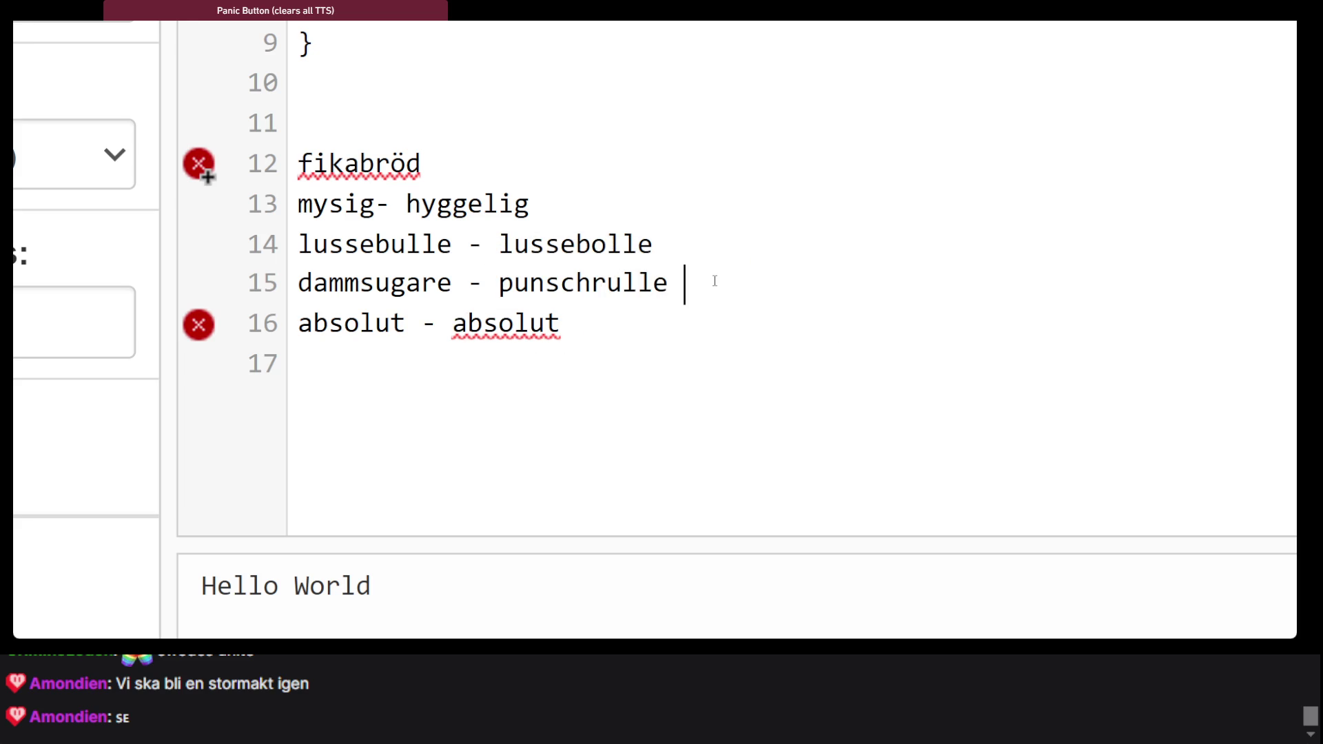
text(a;;y)
key(BackSpace)
key(BackSpace)
key(BackSpace)
text(lly")
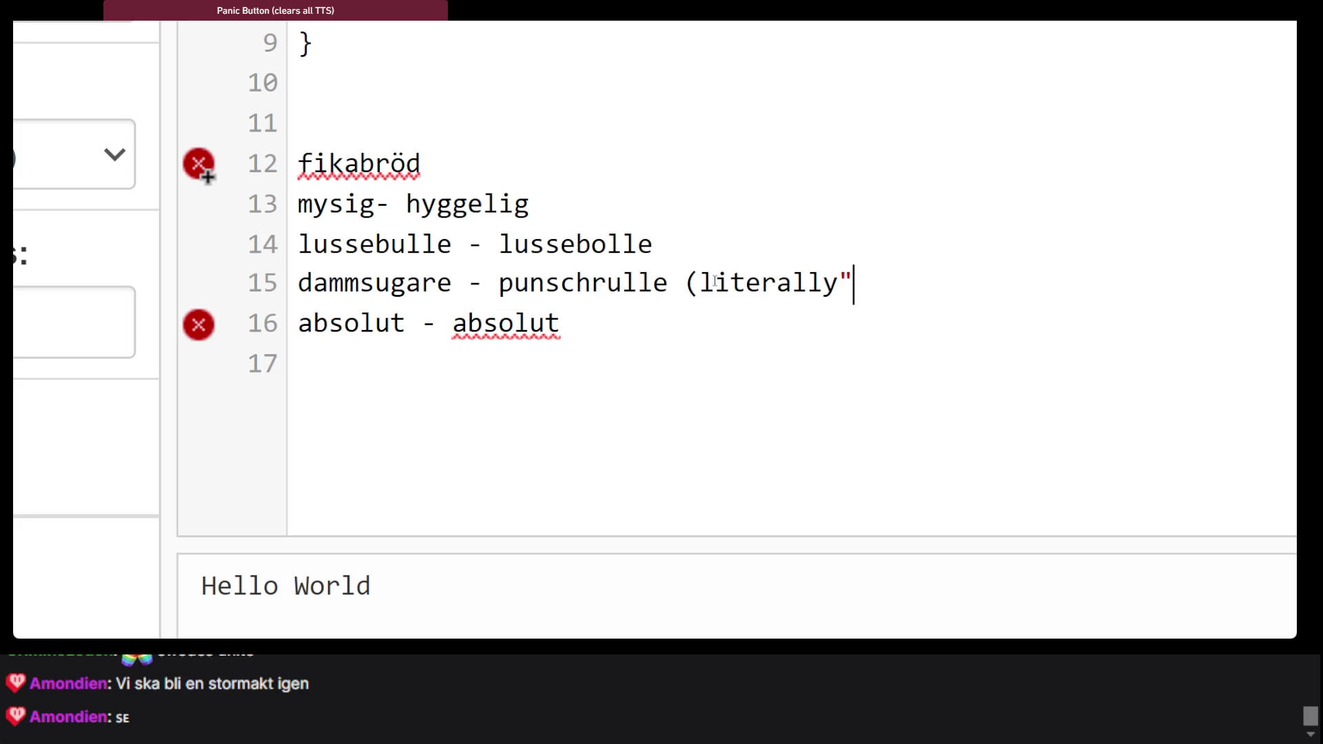
key(BackSpace)
text(: støvsuger)
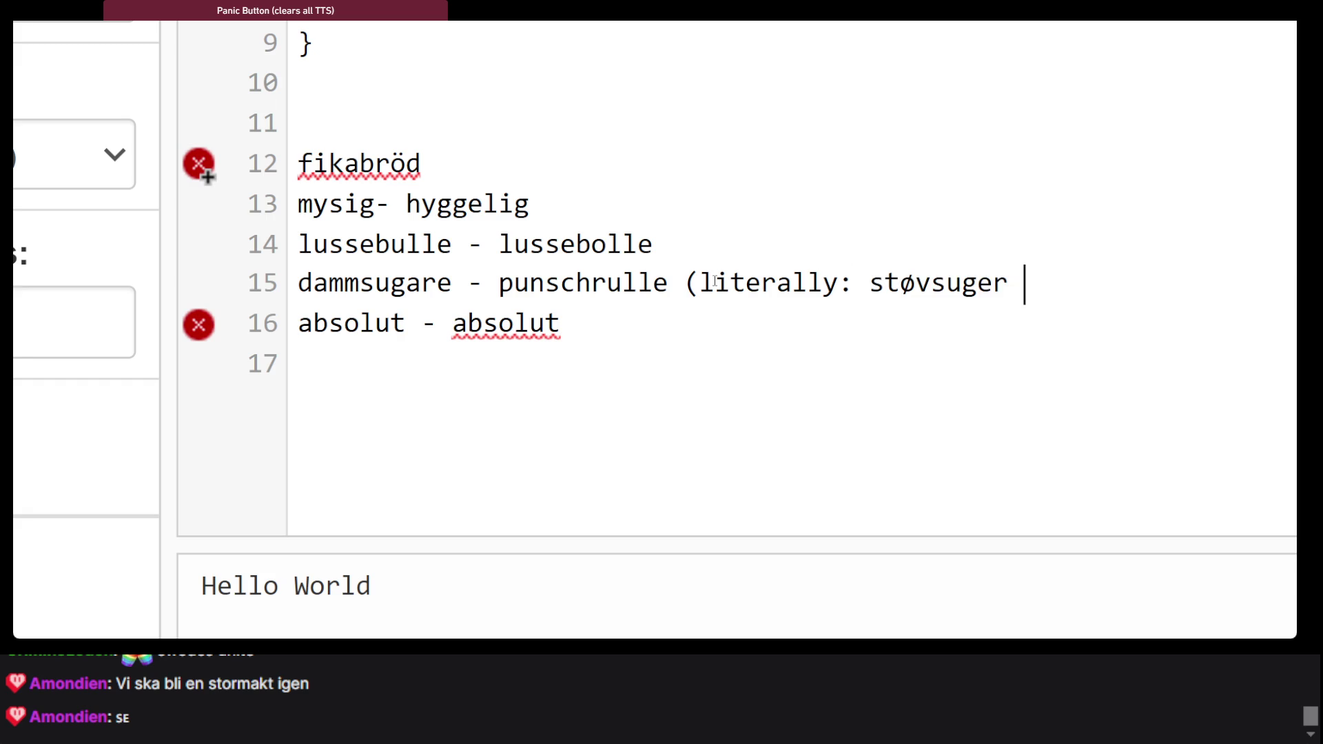
key(BackSpace)
text())
click(618, 425)
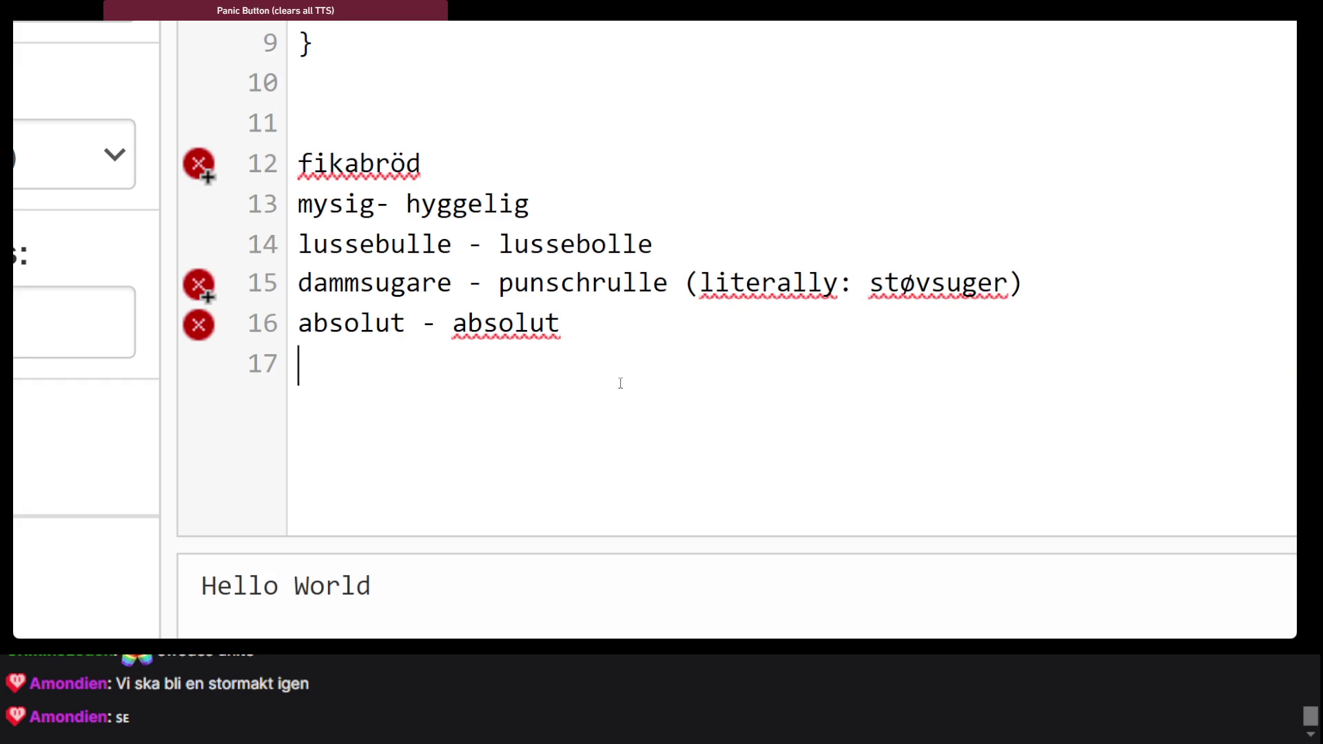
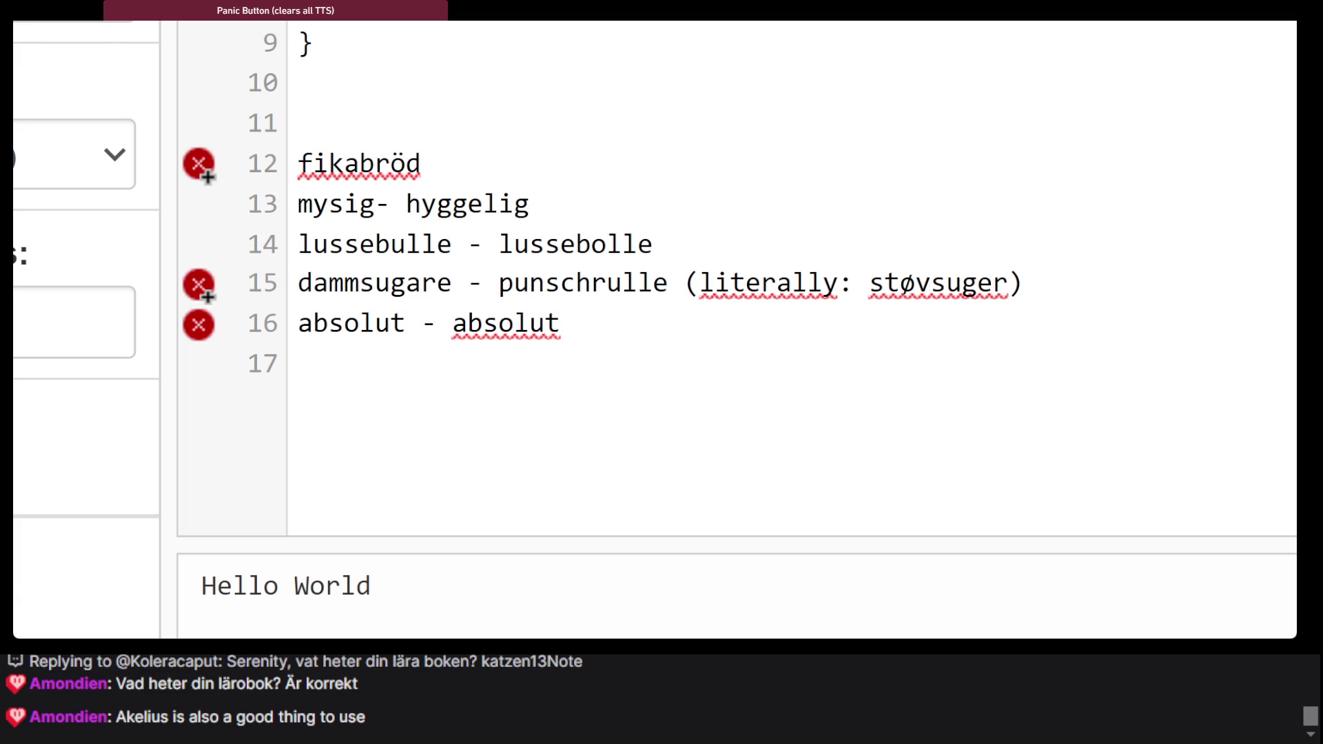
Glance at Wiktionary's 'vanlig' entry, then return to Google Translate and swap its languages
key(ctrl+Tab)
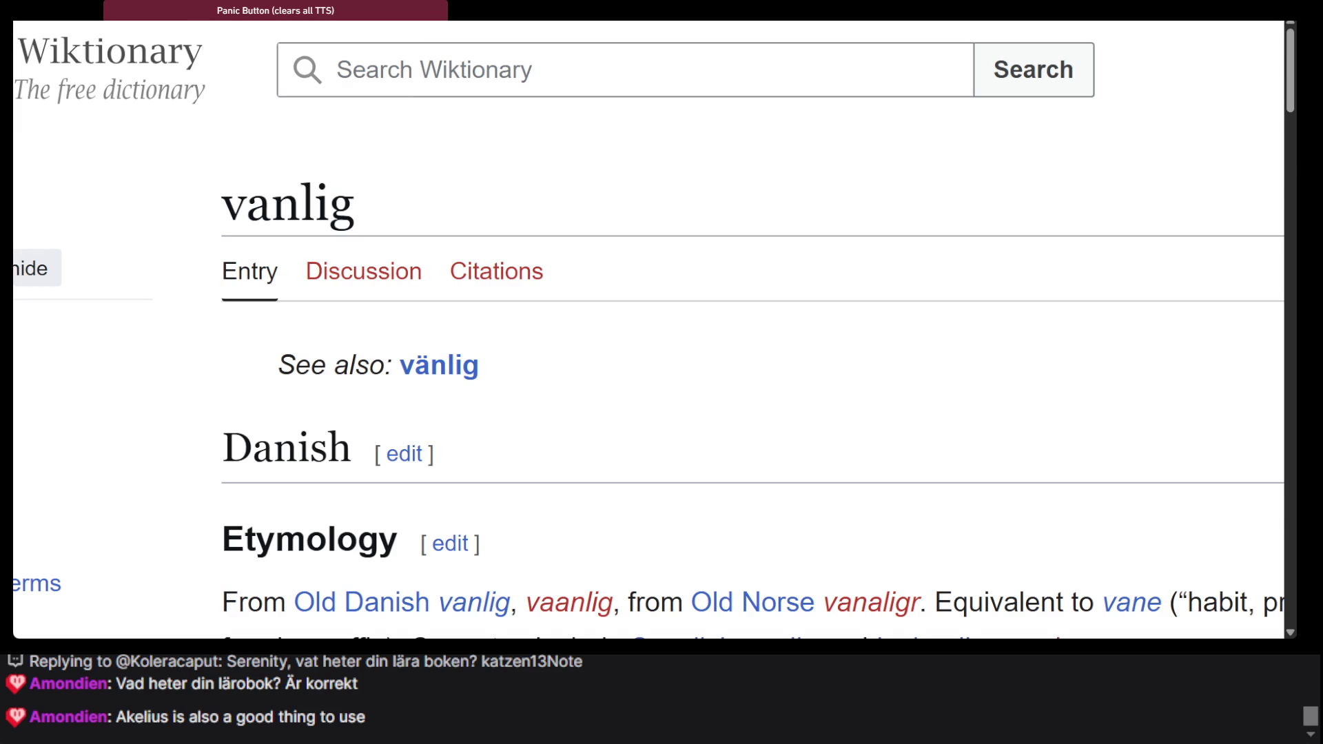
key(ctrl+Tab)
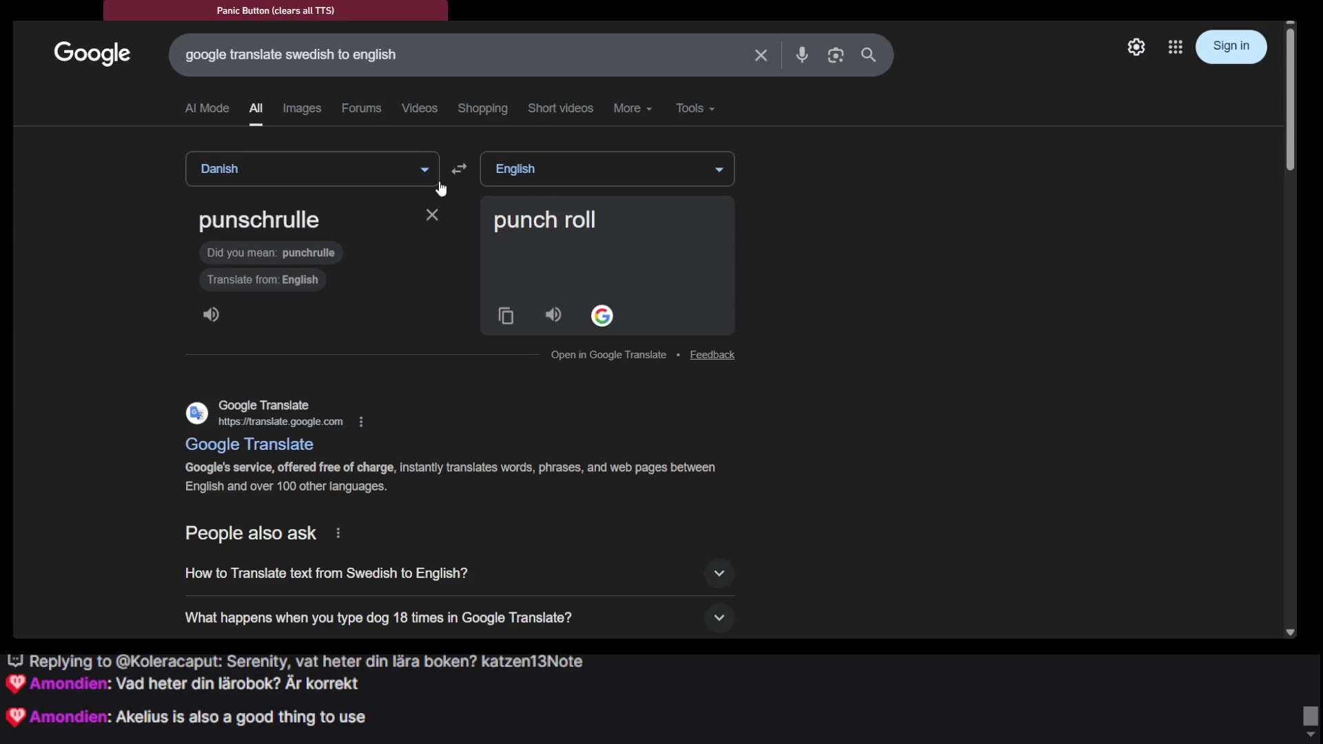
click(458, 168)
Translate 40 from English to Swedish as 'fyrtio' and play its pronunciation
click(584, 175)
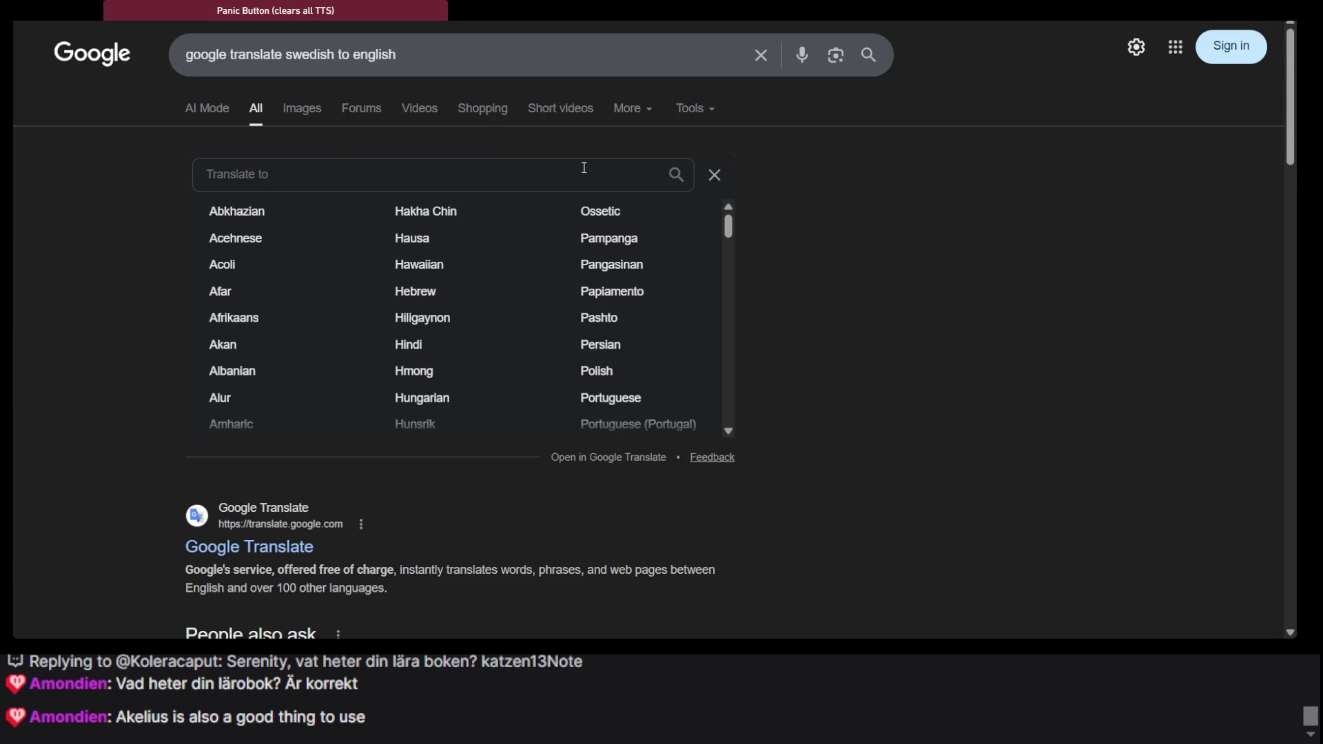
text(sw)
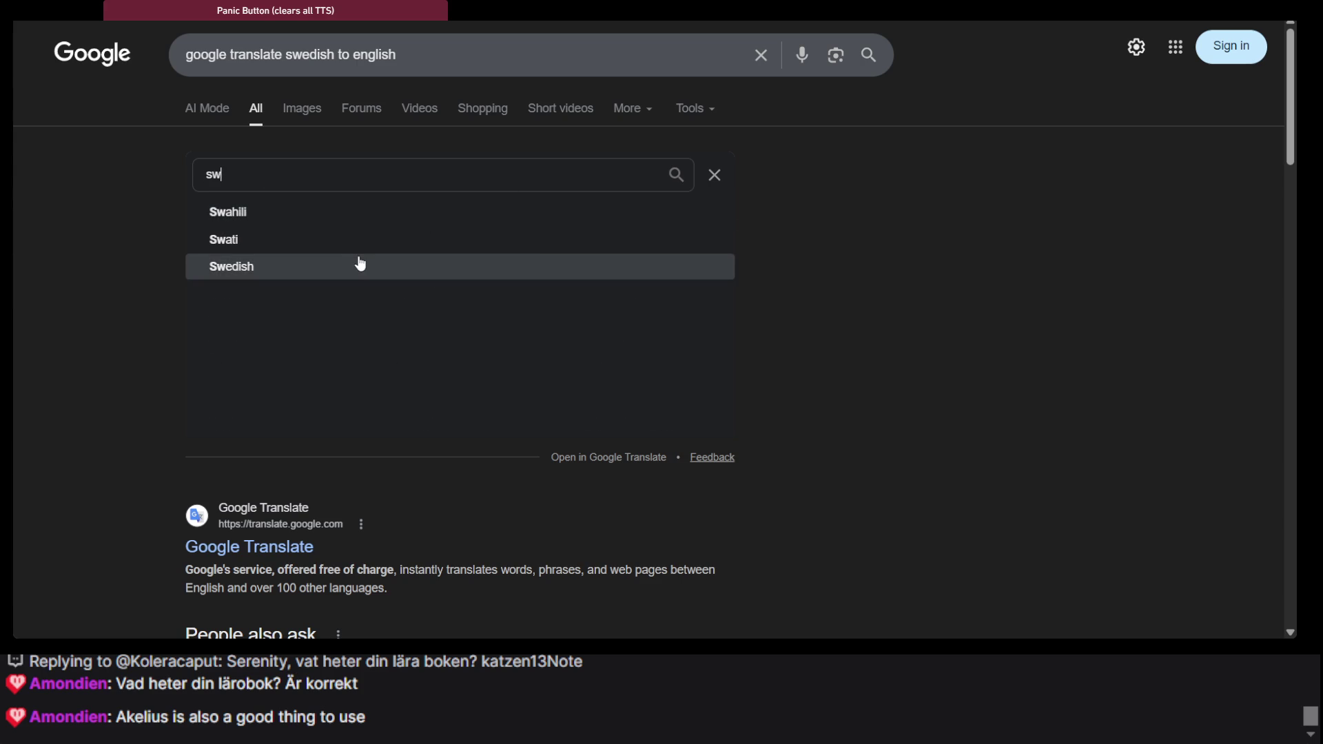
click(358, 265)
triple_click(296, 219)
text(40)
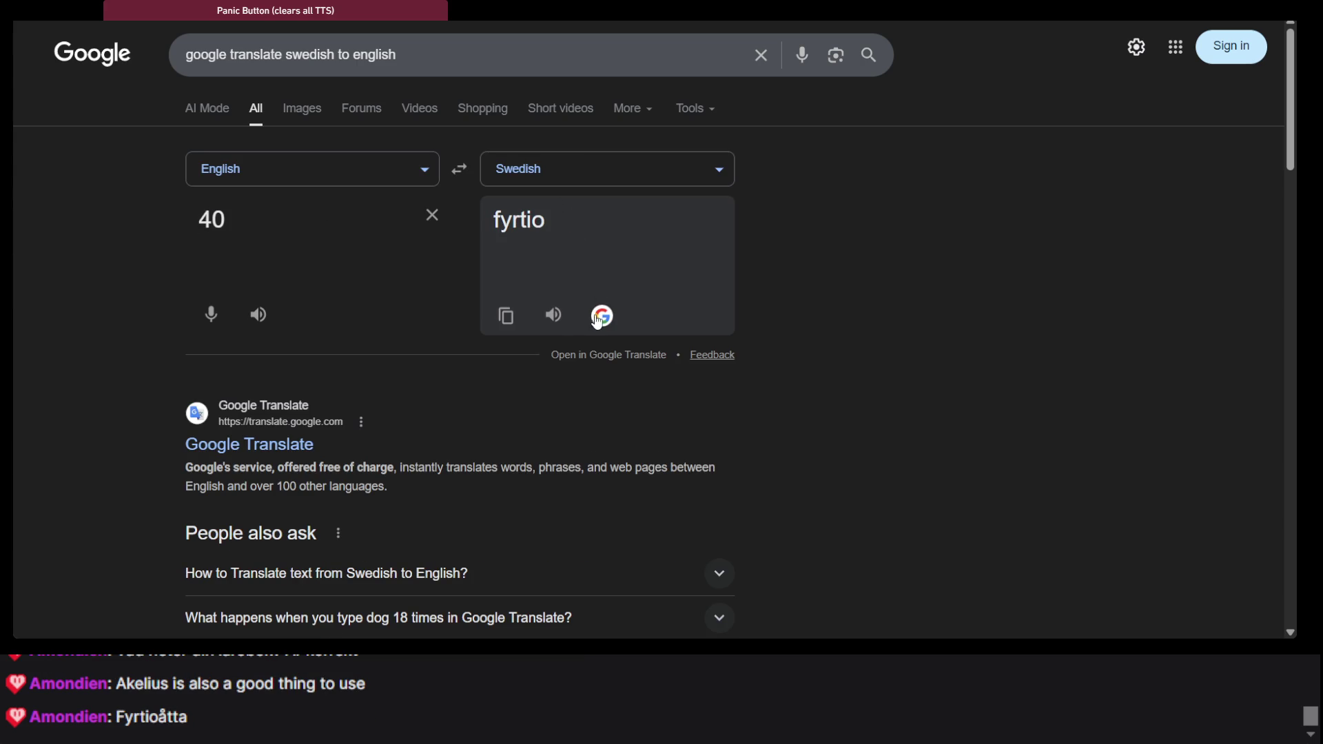
click(561, 321)
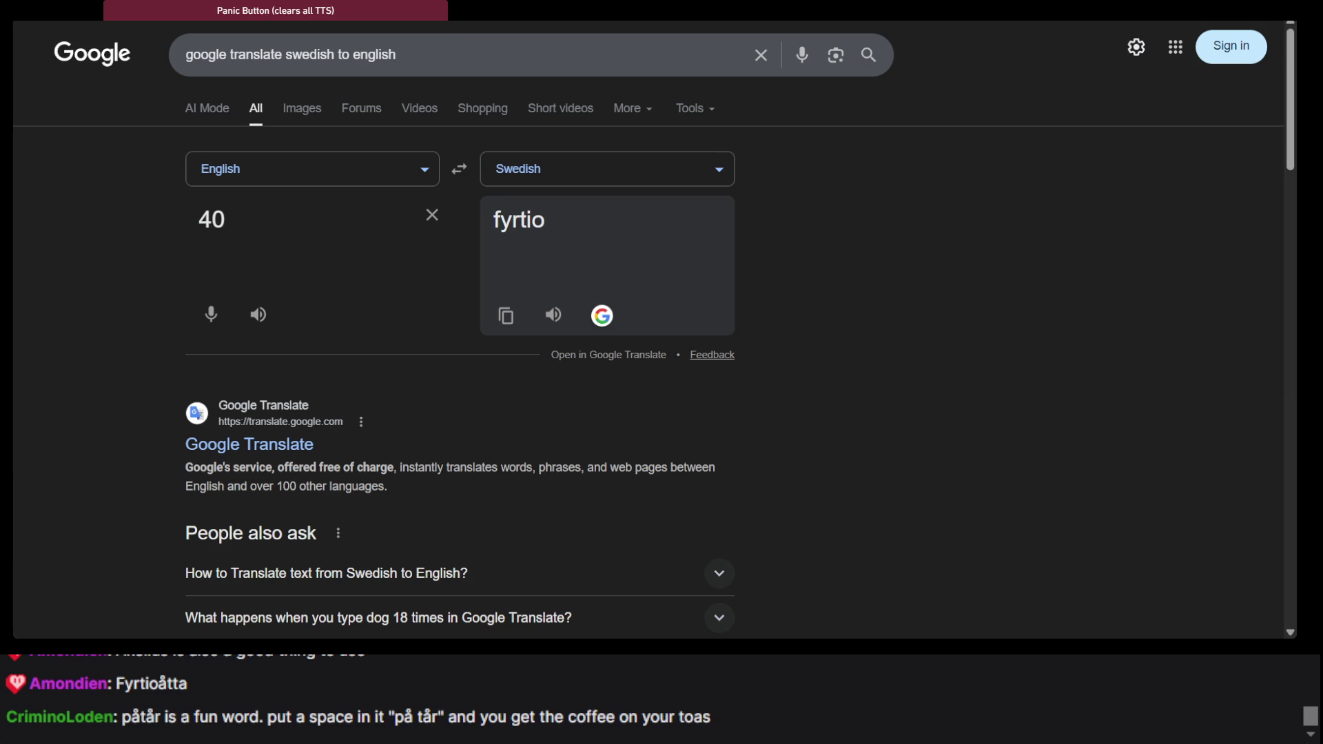
key(alt+Tab)
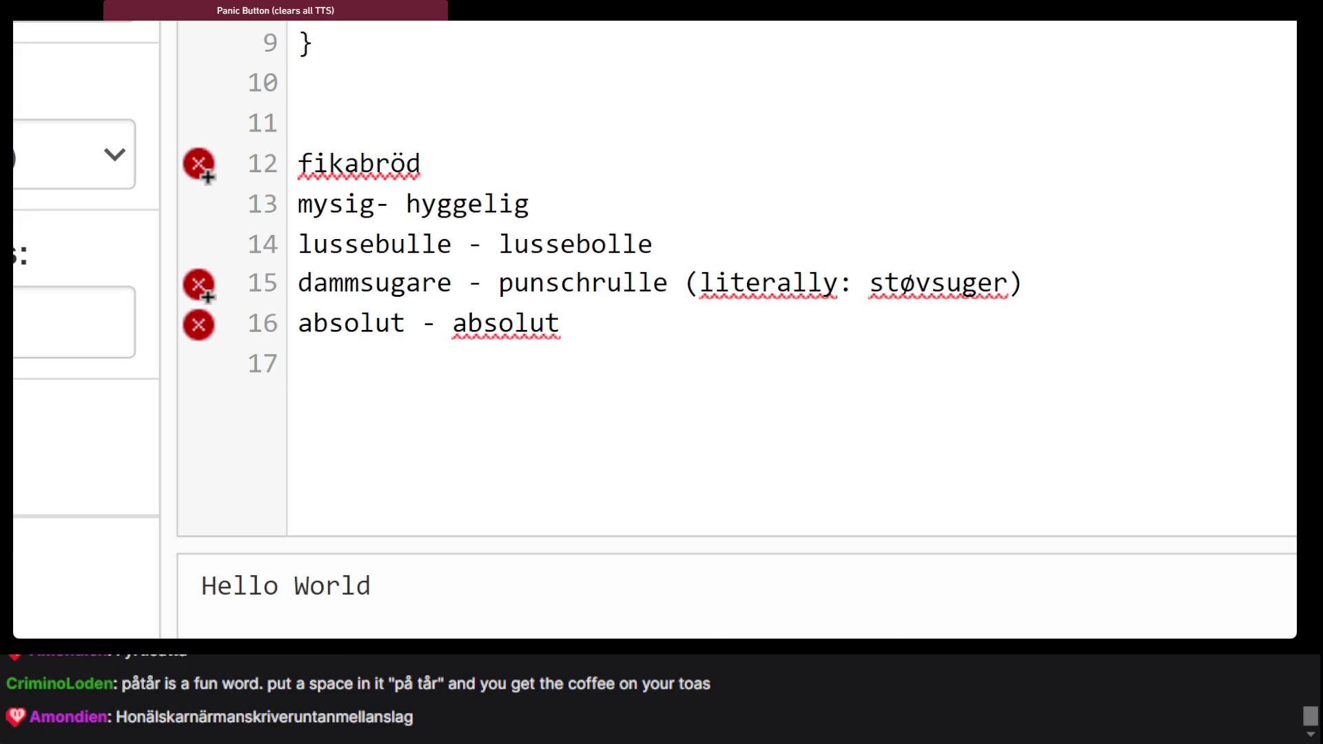
Delete the Danish 'hyggelig' after mysig on line 13 and 'lussebolle' on line 14
mouse_move(561, 324)
mouse_down()
mouse_move(443, 204)
mouse_move(622, 207)
mouse_up()
click(405, 204)
click(376, 204)
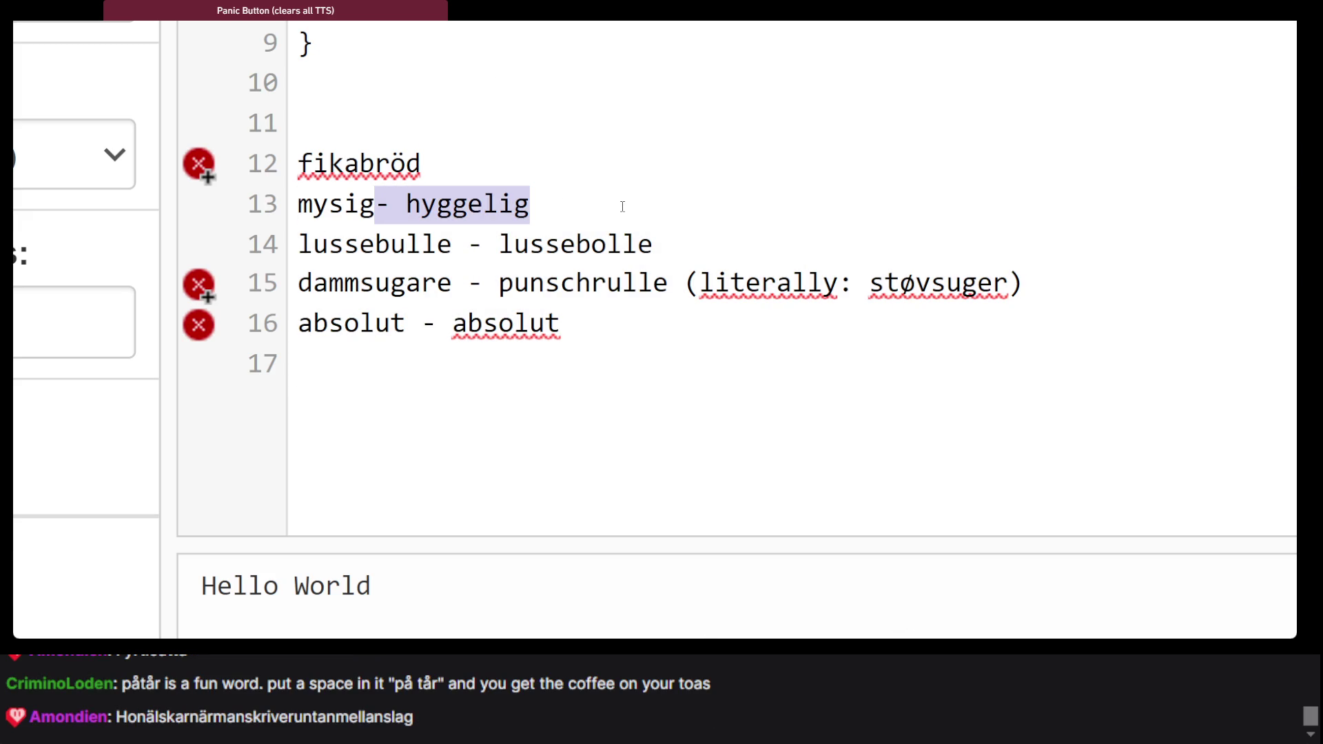
key(BackSpace)
drag(451, 245, 682, 248)
key(BackSpace)
Strip the Danish text after dammsugare and absolut on lines 15–16, undoing one over-deletion
mouse_move(482, 284)
mouse_down()
mouse_move(992, 286)
mouse_move(1036, 312)
mouse_up()
key(BackSpace)
key(ctrl+z)
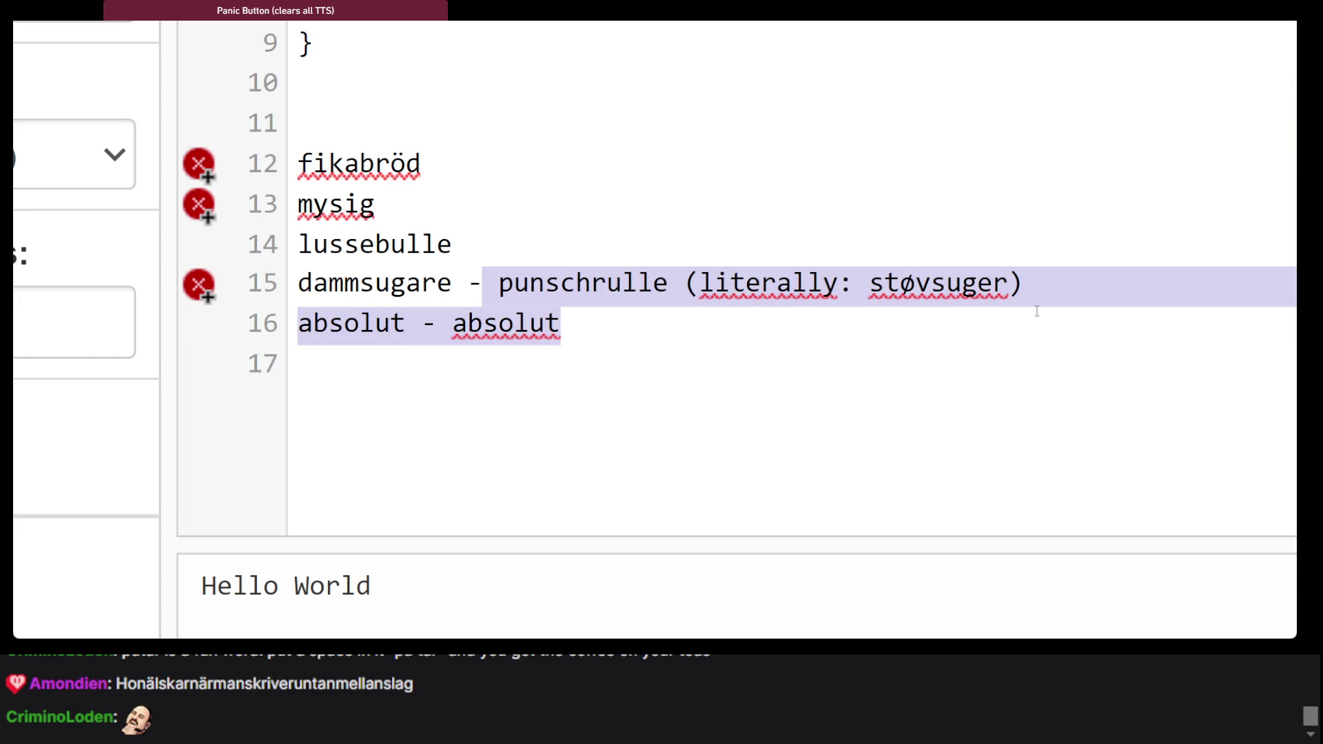
click(1036, 312)
mouse_move(1064, 319)
mouse_down()
mouse_move(514, 286)
mouse_move(428, 322)
mouse_move(469, 283)
mouse_move(1022, 278)
mouse_up()
key(BackSpace)
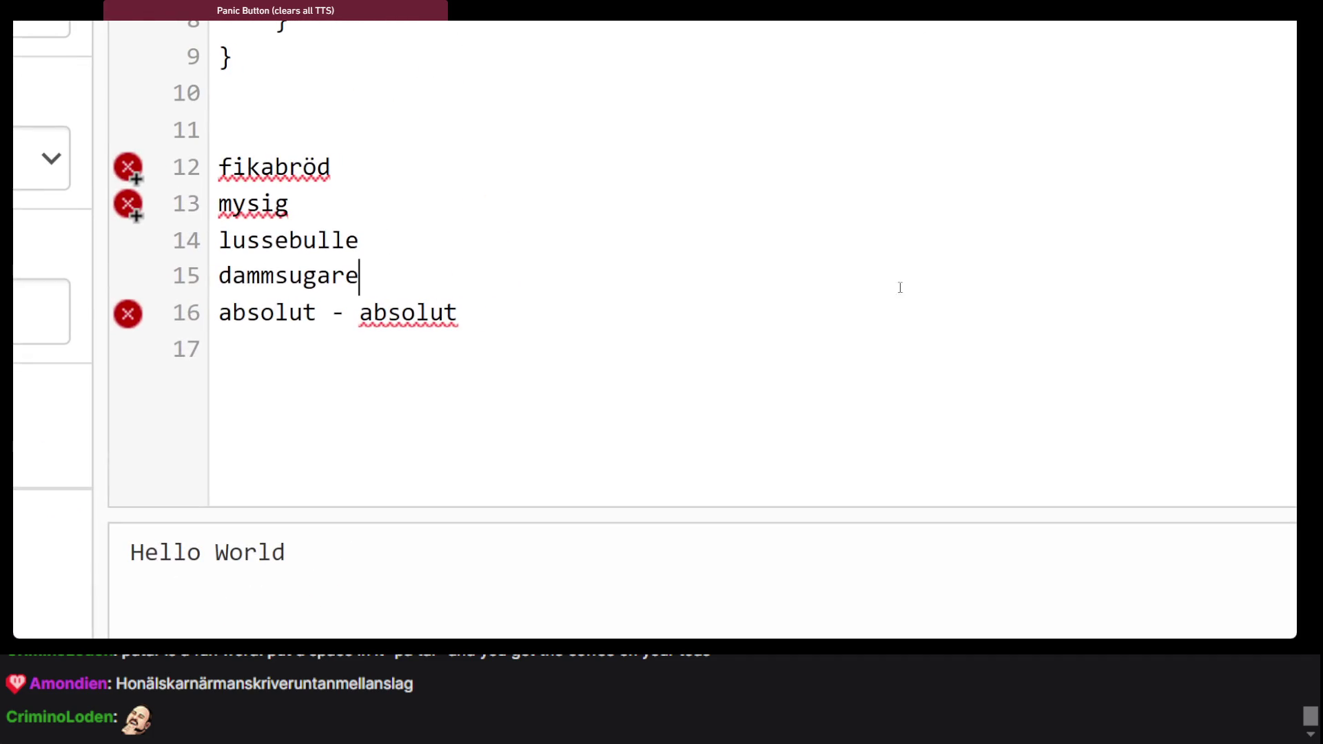
click(711, 323)
key(BackSpace)
key(BackSpace)
key(BackSpace)
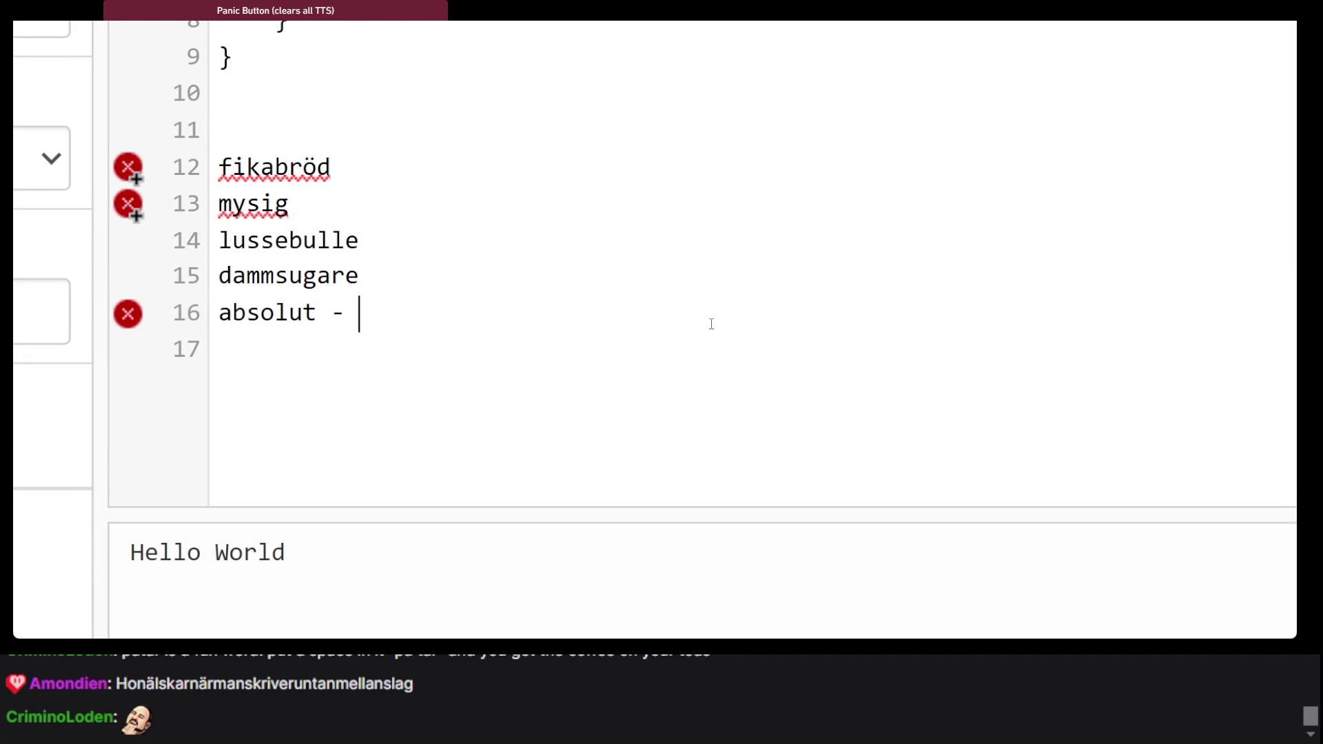